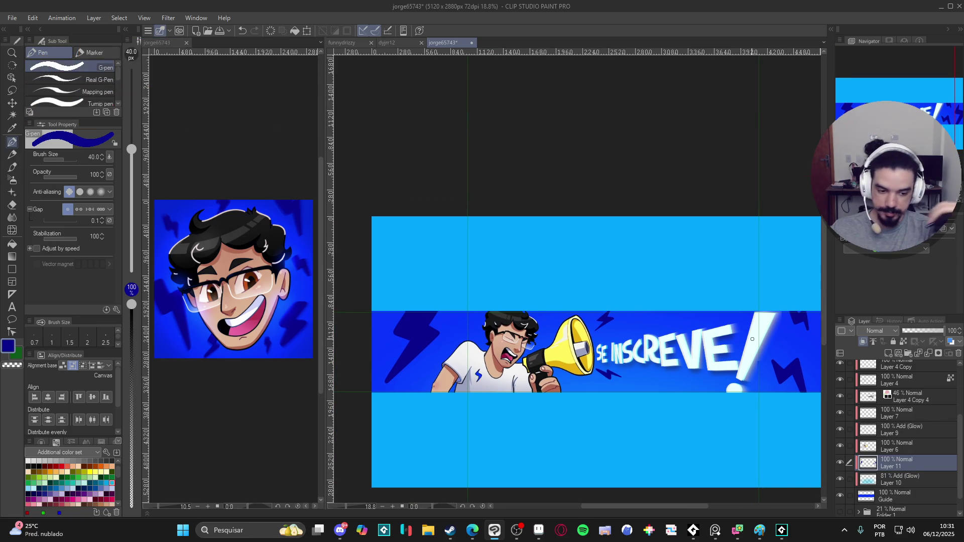
# Add a short dark stroke on the banner and pan the whole banner back into view
pyautogui.moveTo(636, 376)
pyautogui.mouseDown()
pyautogui.moveTo(648, 387)
pyautogui.moveTo(707, 386)
pyautogui.mouseUp()
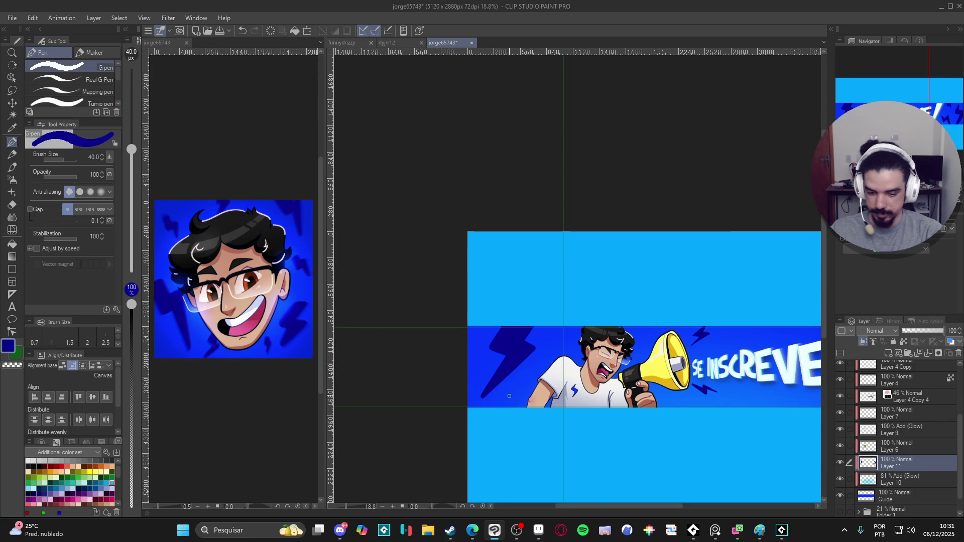
pyautogui.moveTo(507, 388); pyautogui.dragTo(510, 399)
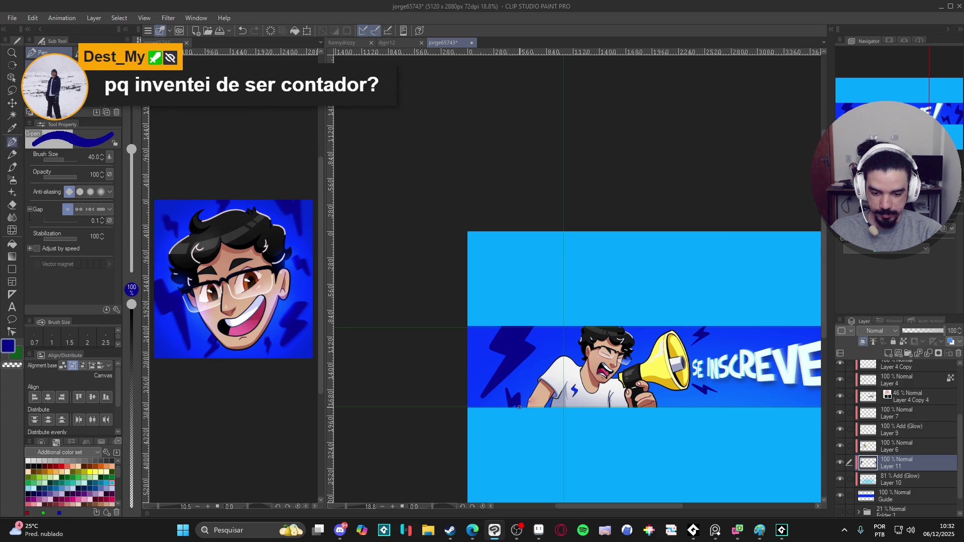
pyautogui.hscroll(1, 520, 407)
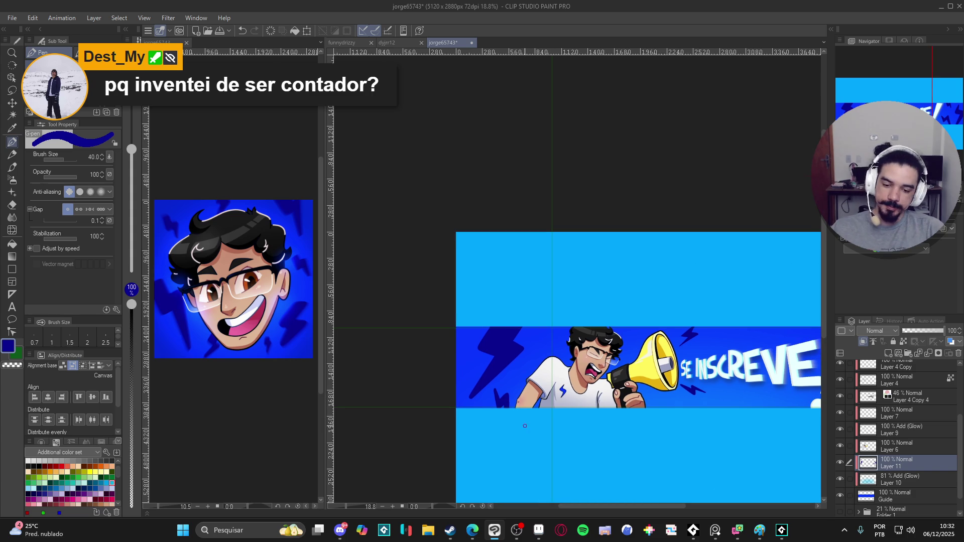
pyautogui.scroll(-2, 520, 427)
pyautogui.moveTo(440, 455); pyautogui.dragTo(518, 457)
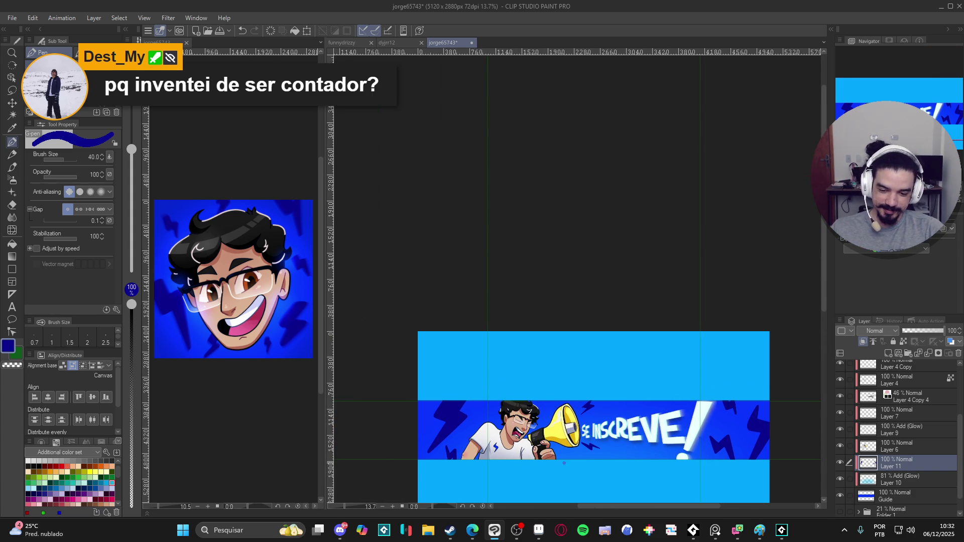
# Zoom around the banner to inspect it, then switch from the G-pen to the Hard eraser
pyautogui.hscroll(2, 561, 462)
pyautogui.scroll(-1, 607, 459)
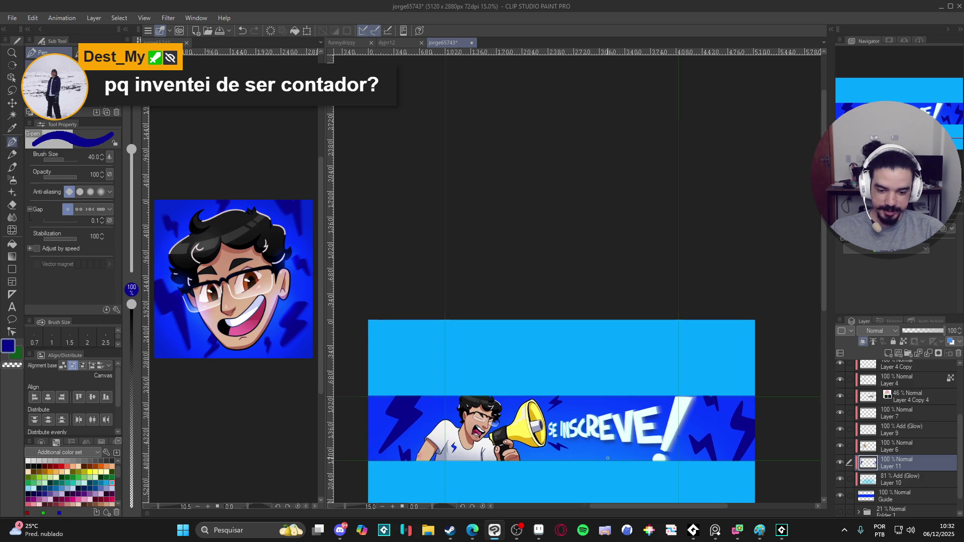
pyautogui.scroll(2, 653, 450)
pyautogui.scroll(-2, 653, 450)
pyautogui.scroll(1, 653, 452)
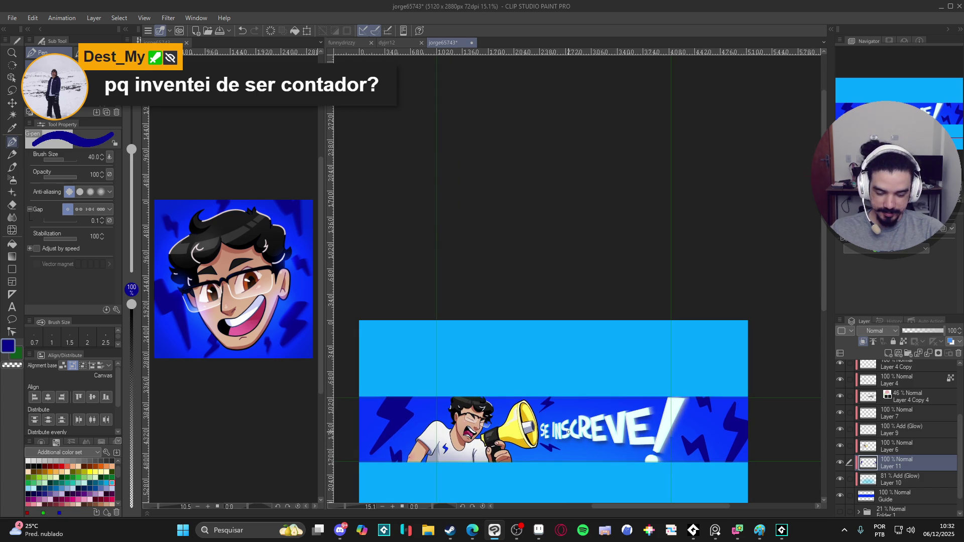
pyautogui.scroll(-1, 568, 432)
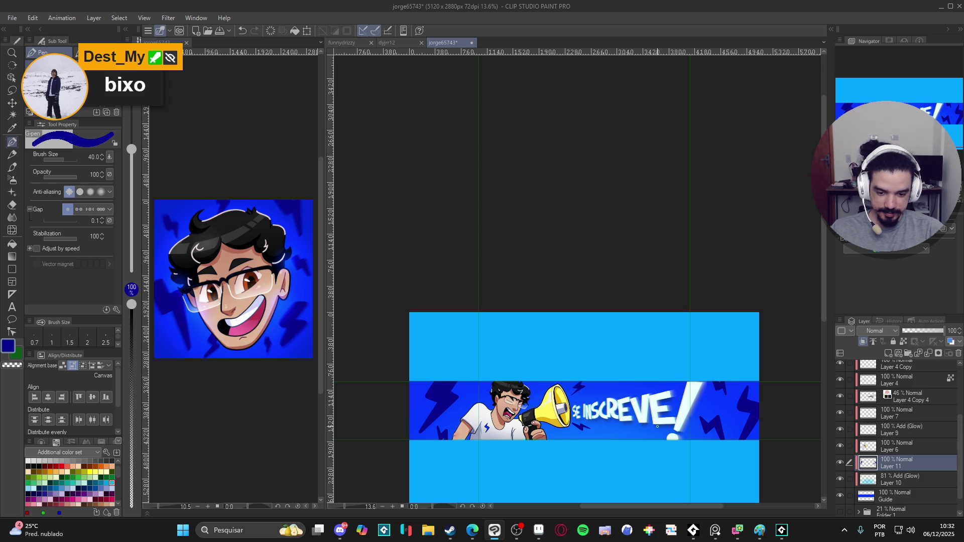
pyautogui.scroll(1, 658, 428)
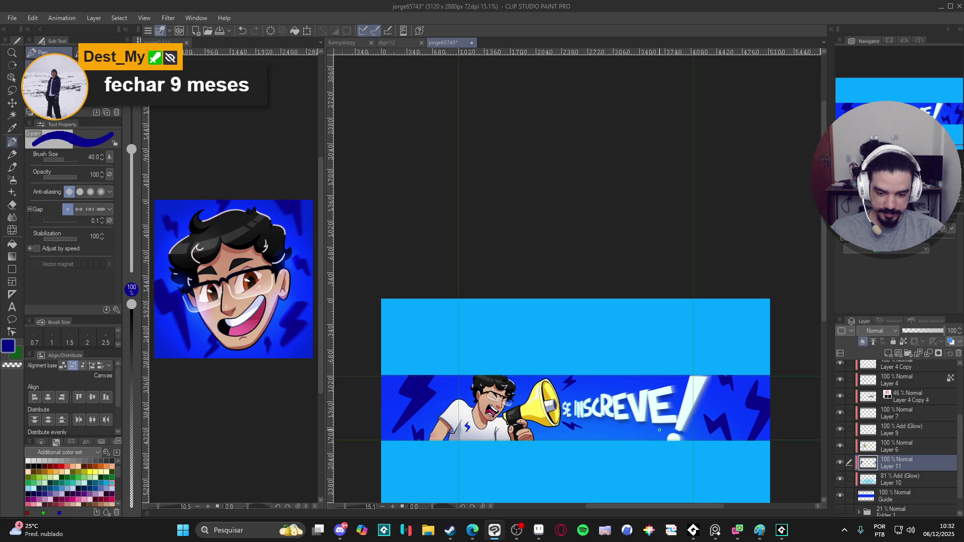
pyautogui.moveTo(659, 430); pyautogui.dragTo(634, 433)
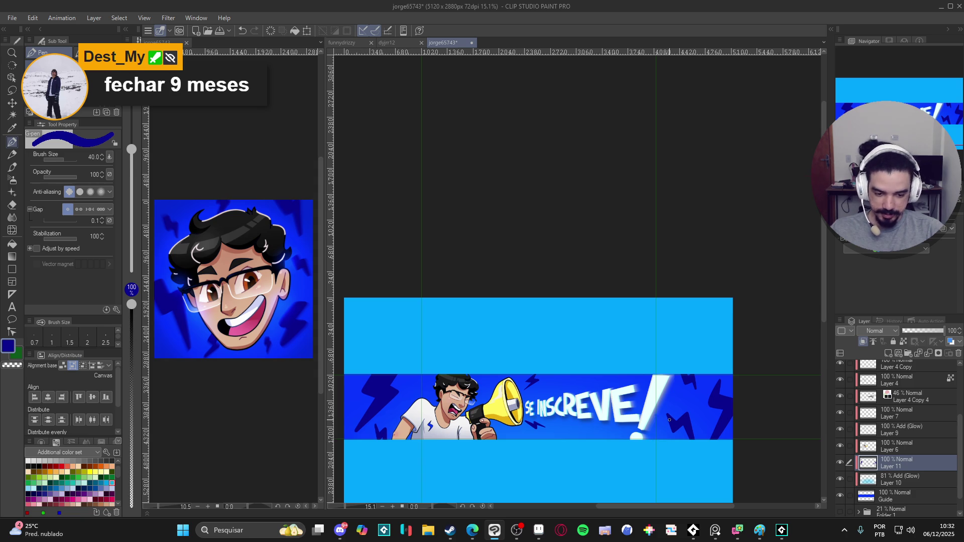
pyautogui.press('e')
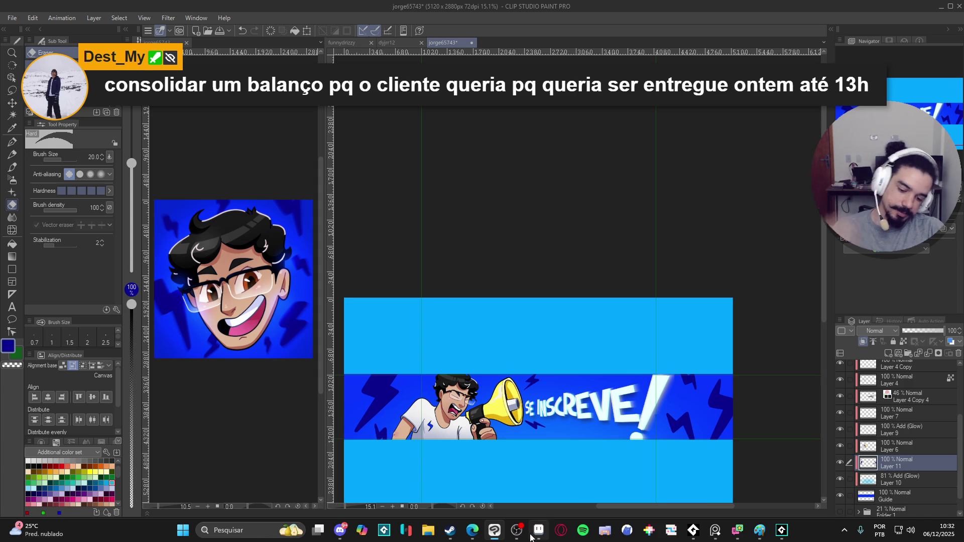
# In Aseprite create a blank 120×120 sprite, pick the eyedropper, then return to Clip Studio
pyautogui.moveTo(532, 537)
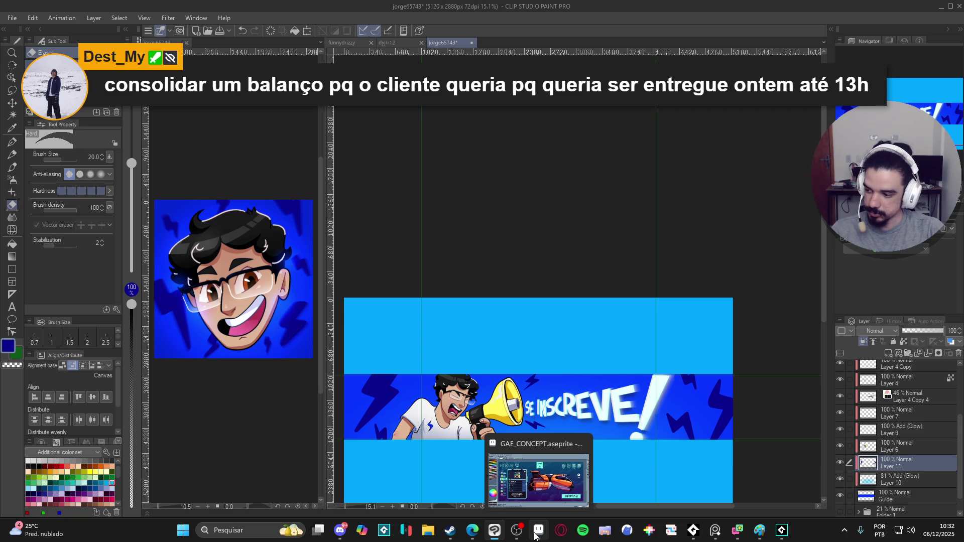
pyautogui.click(535, 537)
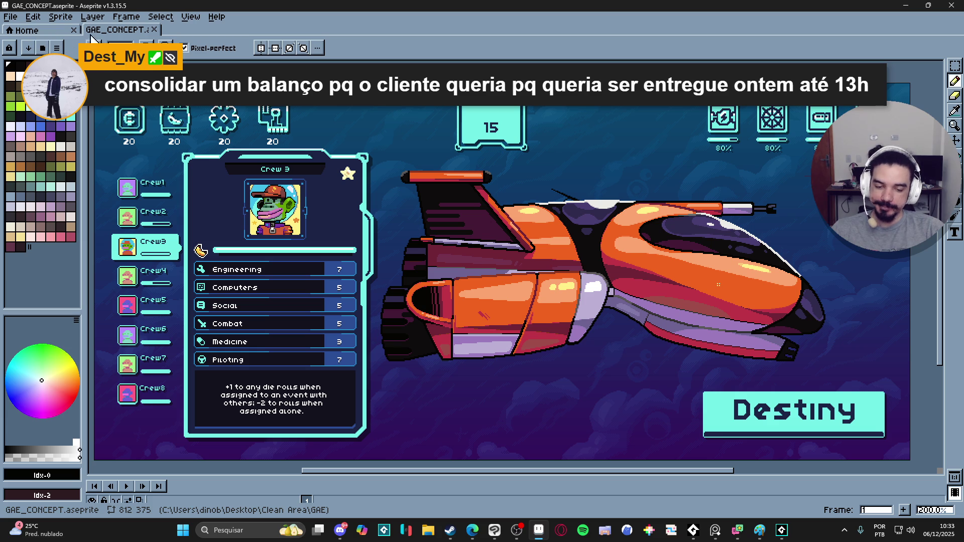
pyautogui.click(10, 17)
pyautogui.click(18, 33)
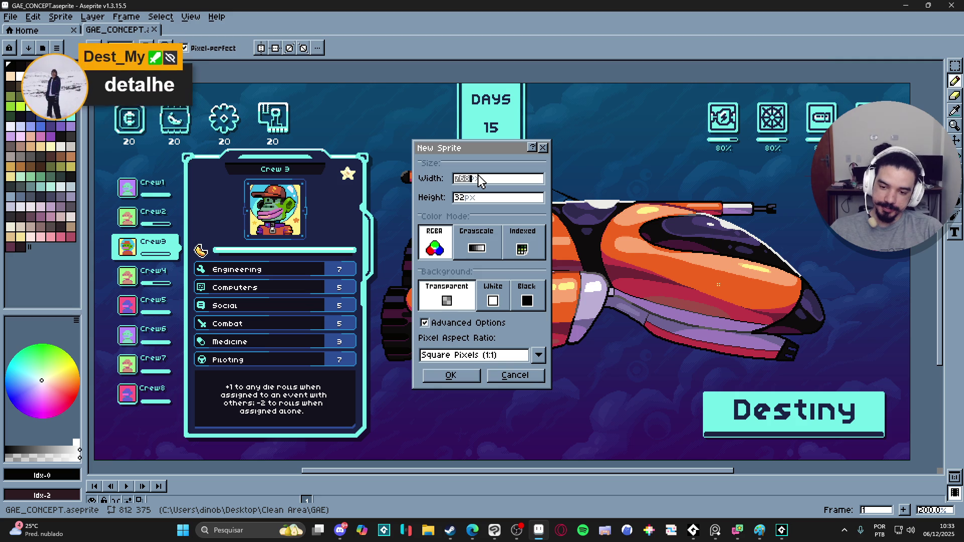
pyautogui.write('120')
pyautogui.press('Tab')
pyautogui.write('120')
pyautogui.press('Return')
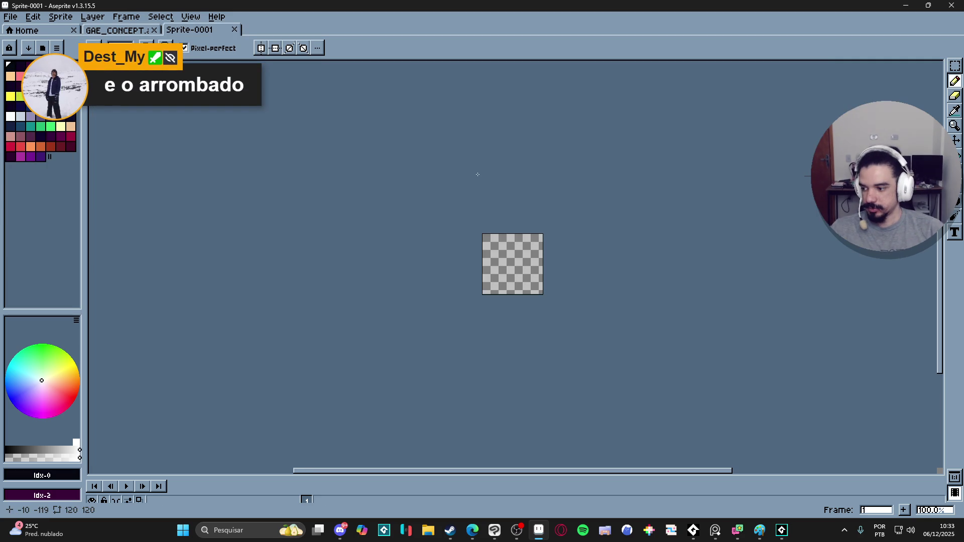
pyautogui.press('i')
pyautogui.hotkey('alt', 'Tab')
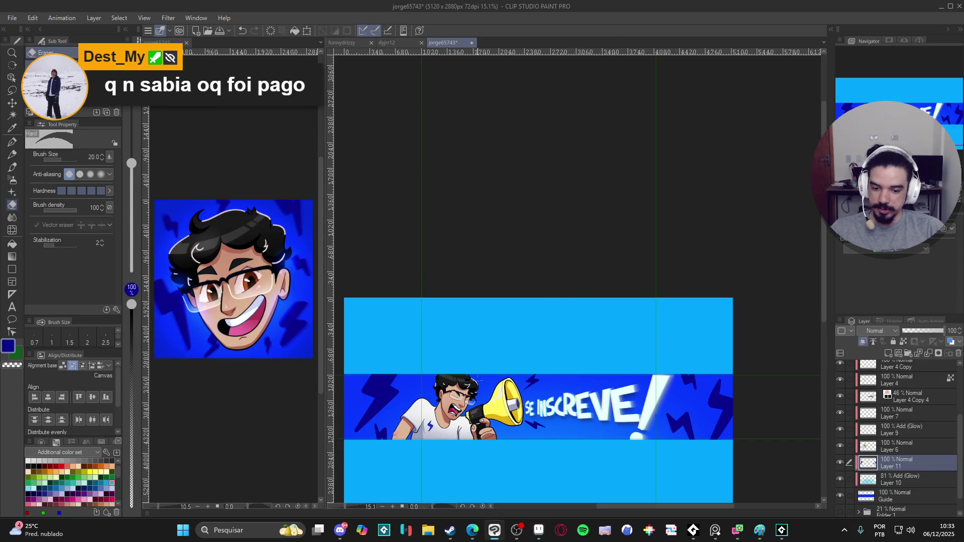
# Sample the banner's bright blue in Clip Studio and copy its hex code
pyautogui.scroll(5, 444, 274)
pyautogui.press('g')
pyautogui.keyDown('alt'); pyautogui.click(443, 274); pyautogui.keyUp('alt')
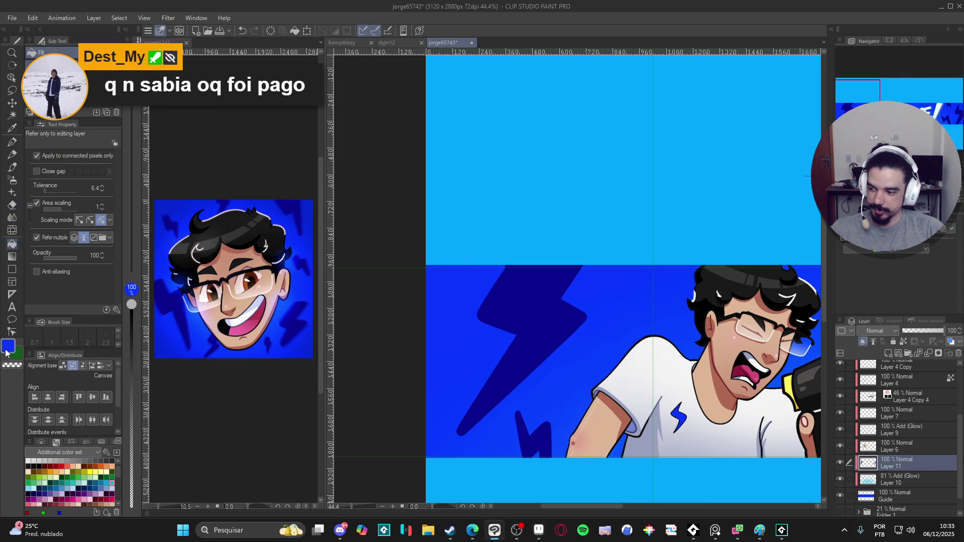
pyautogui.click(6, 349)
pyautogui.click(395, 247)
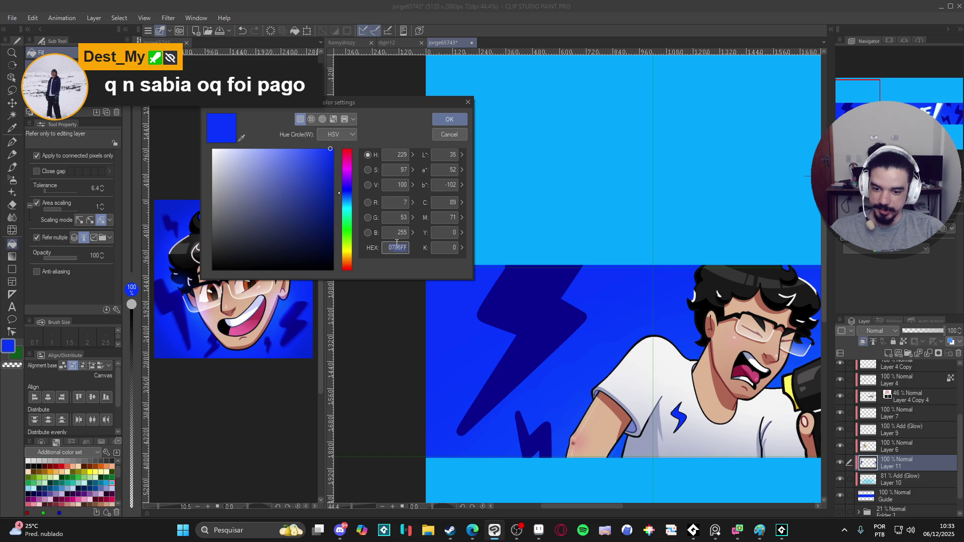
pyautogui.click(454, 135)
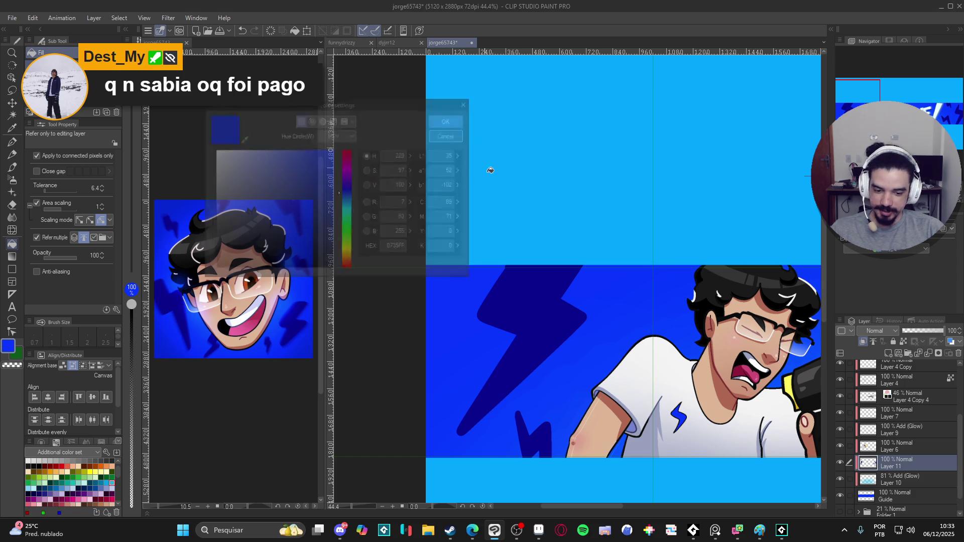
# Set Aseprite's foreground colour to #0735FF and fill the blank sprite with it
pyautogui.click(540, 530)
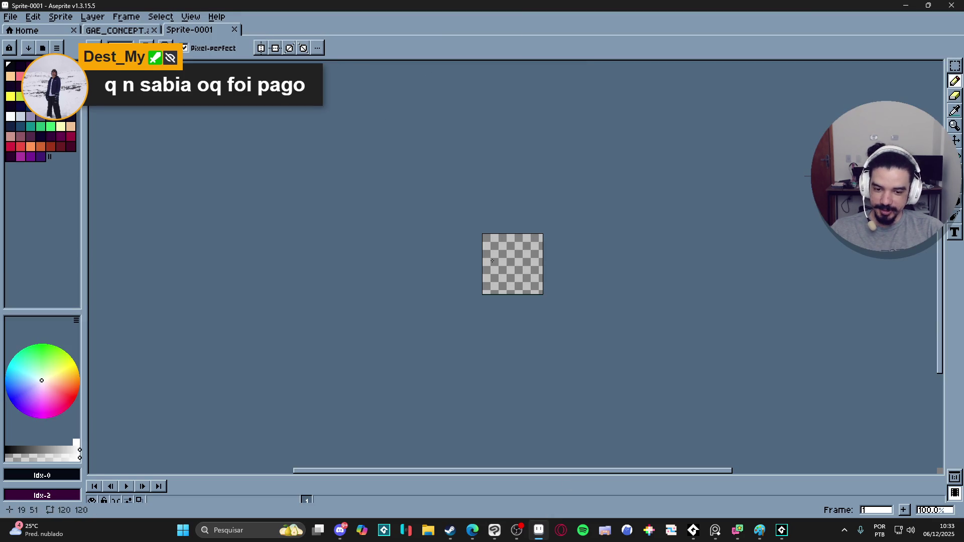
pyautogui.press('g')
pyautogui.click(55, 482)
pyautogui.doubleClick(157, 391)
pyautogui.write('0735FF')
pyautogui.press('Return')
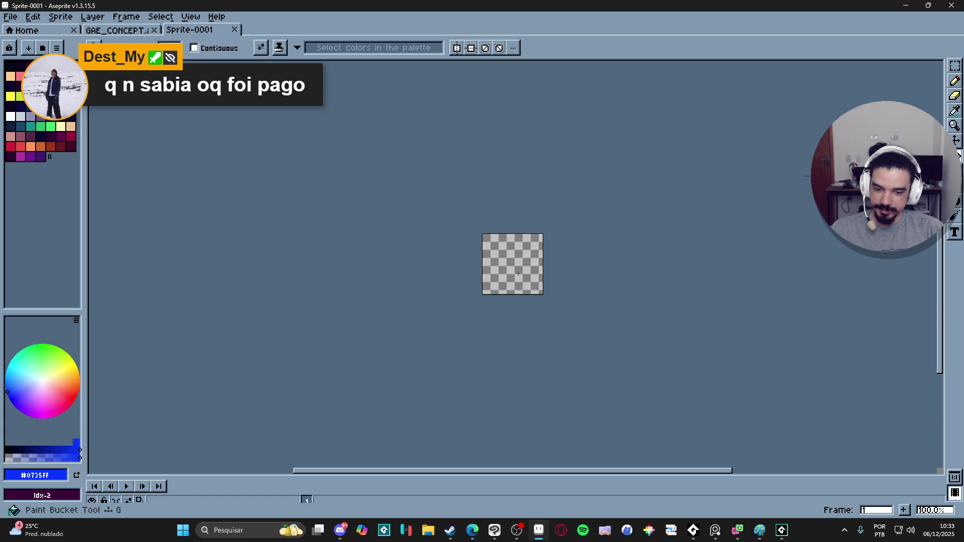
pyautogui.click(510, 266)
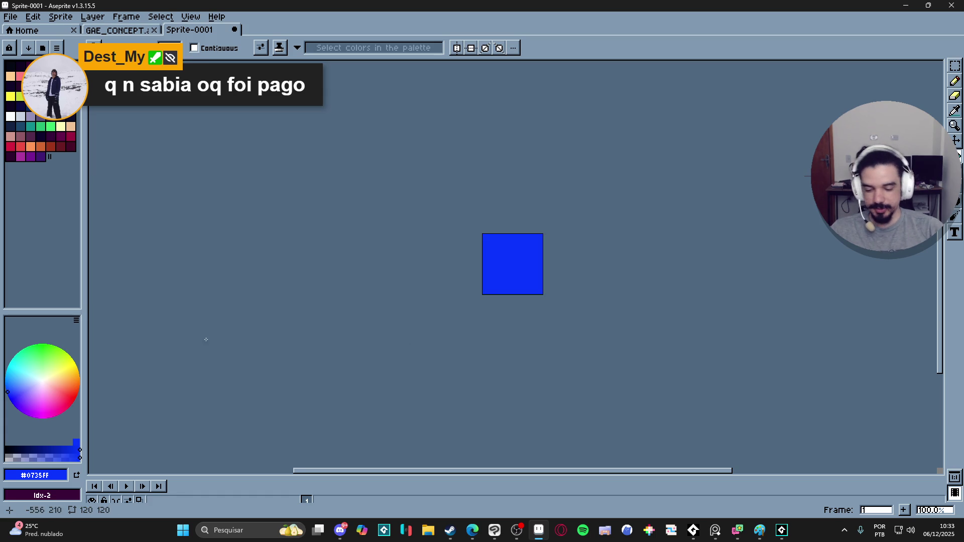
# Add a new Layer 2, then sample the lightning bolt's dark navy in Clip Studio
pyautogui.moveTo(431, 477); pyautogui.dragTo(436, 410)
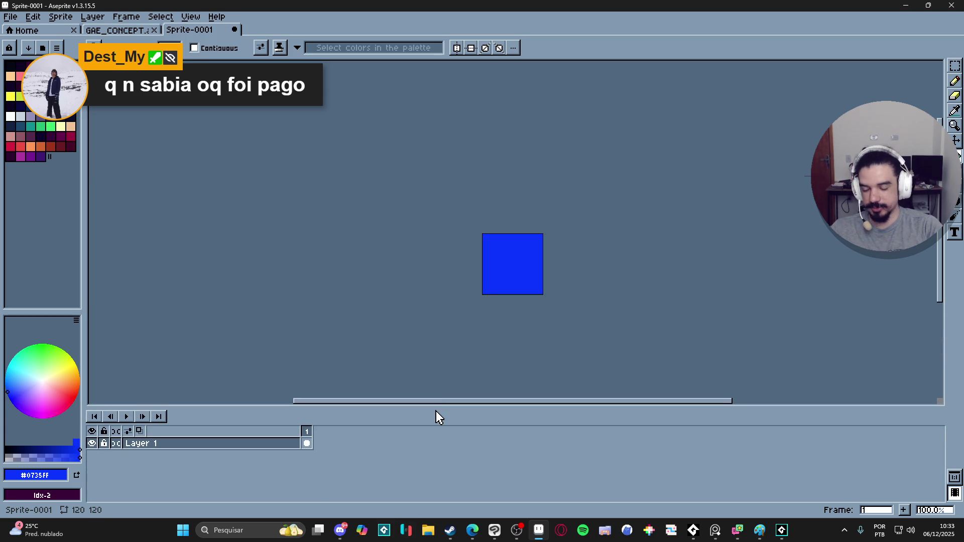
pyautogui.hotkey('shift', 'n')
pyautogui.hotkey('alt', 'Tab')
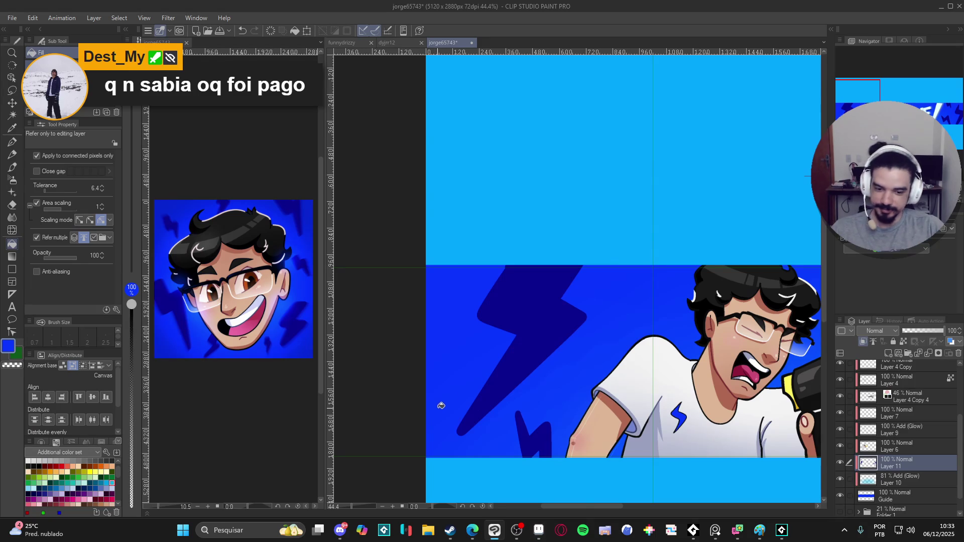
pyautogui.keyDown('alt'); pyautogui.click(547, 318); pyautogui.keyUp('alt')
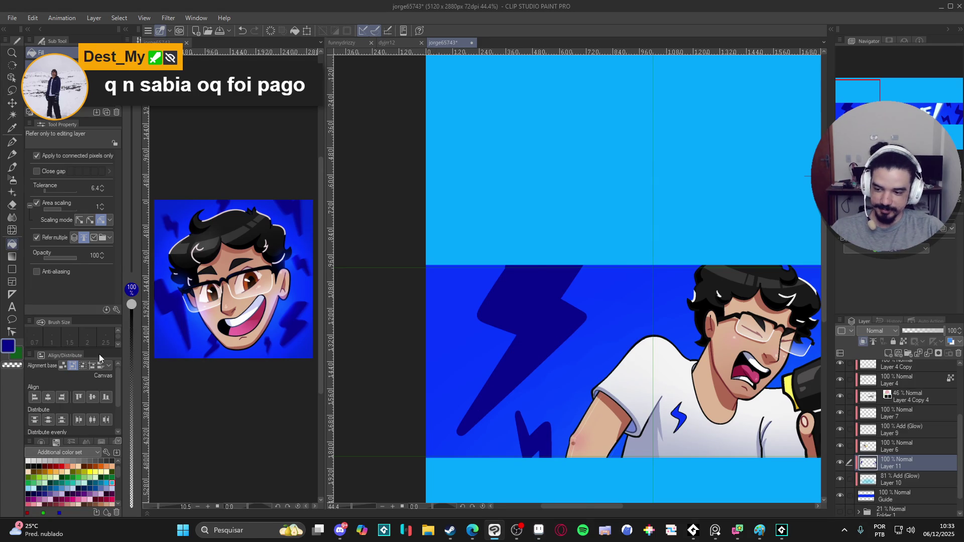
pyautogui.click(7, 351)
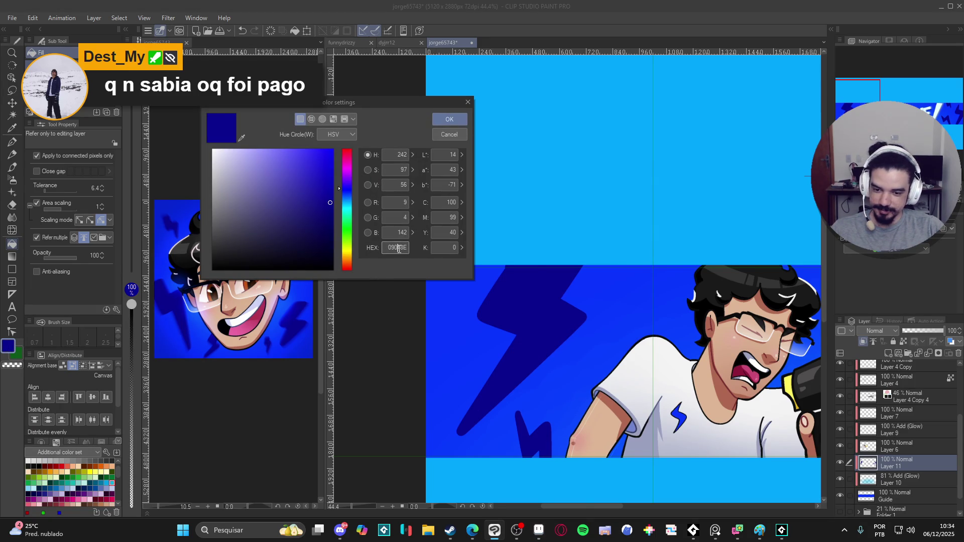
pyautogui.click(464, 119)
pyautogui.hotkey('alt', 'Tab')
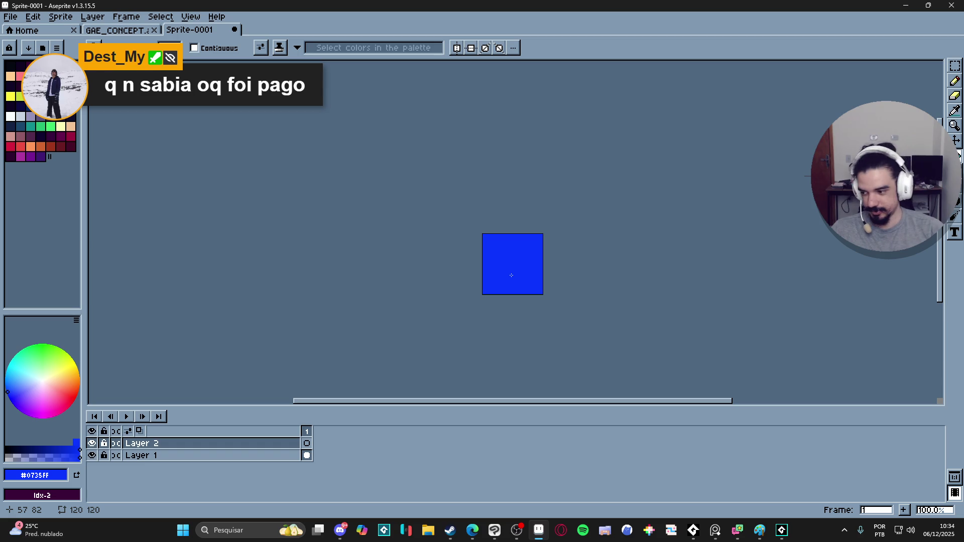
# Switch to the pencil and set its colour hex value to 09048c
pyautogui.scroll(5, 511, 276)
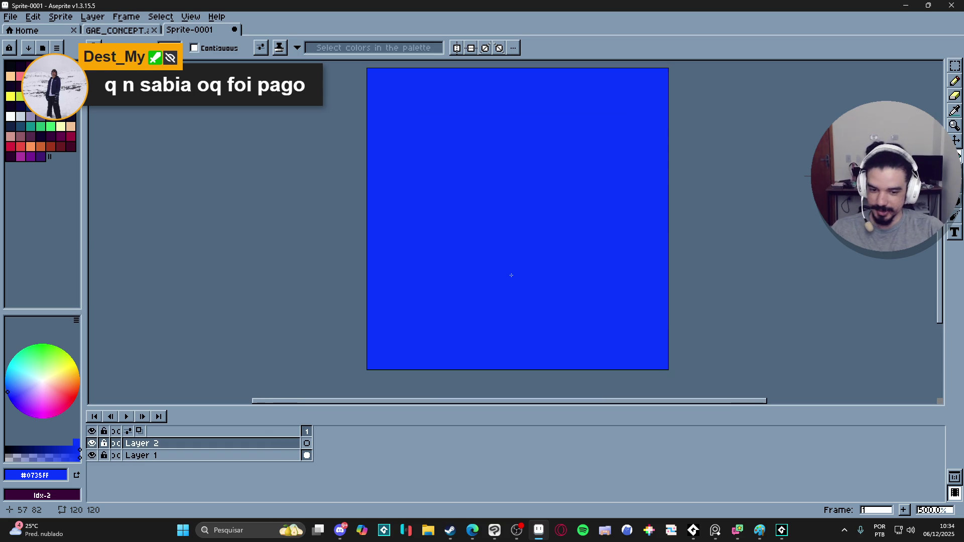
pyautogui.moveTo(514, 292); pyautogui.dragTo(499, 317)
pyautogui.scroll(-1, 498, 302)
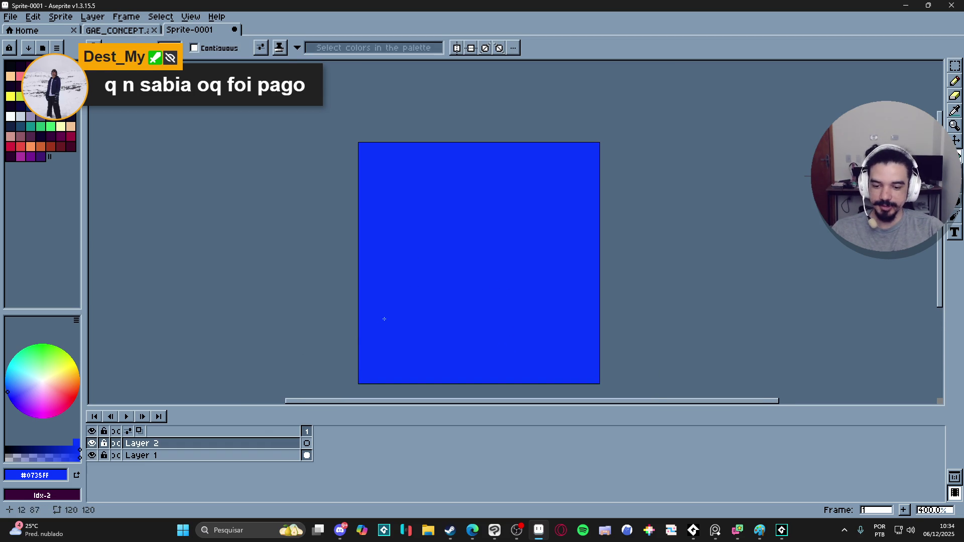
pyautogui.press('b')
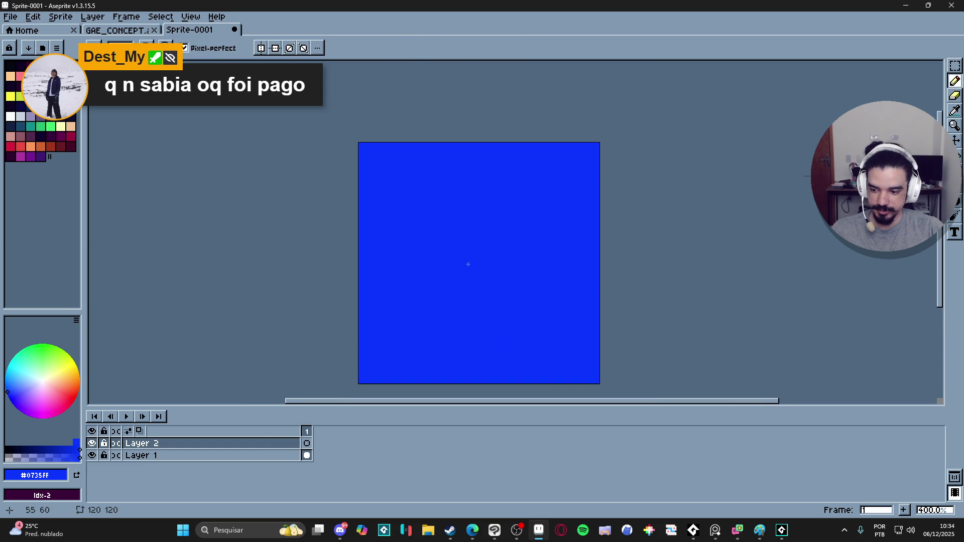
pyautogui.click(44, 475)
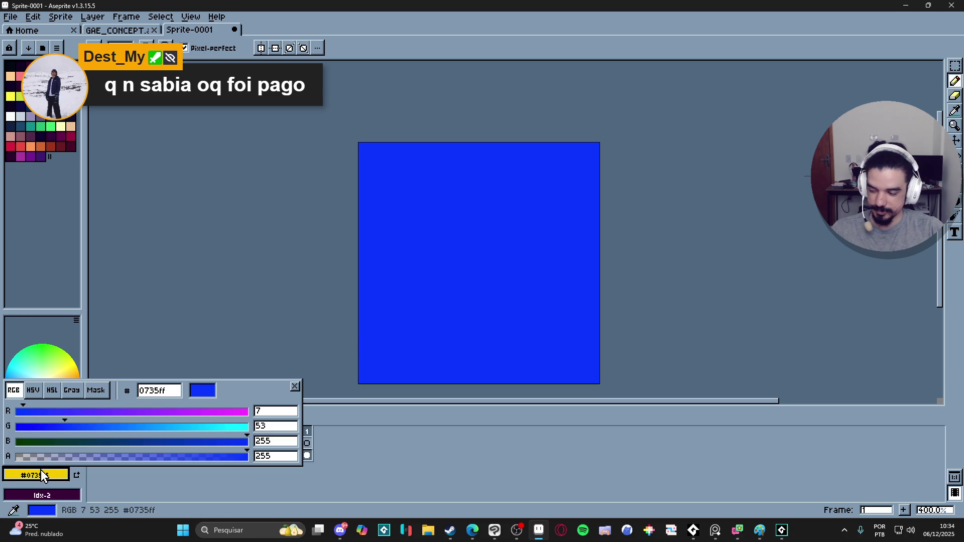
pyautogui.click(160, 391)
pyautogui.click(254, 375)
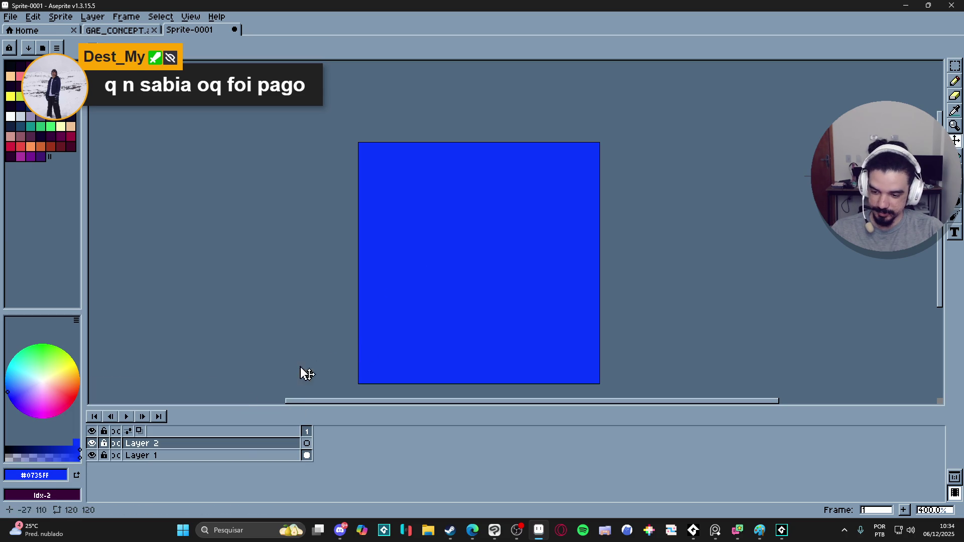
pyautogui.click(55, 475)
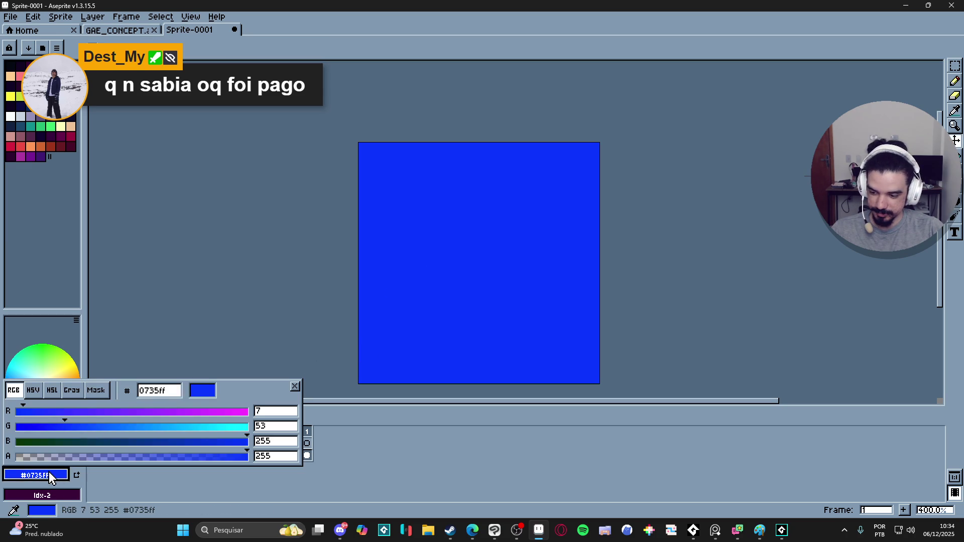
pyautogui.click(156, 391)
pyautogui.write('09048c')
pyautogui.click(241, 323)
pyautogui.scroll(-1, 370, 310)
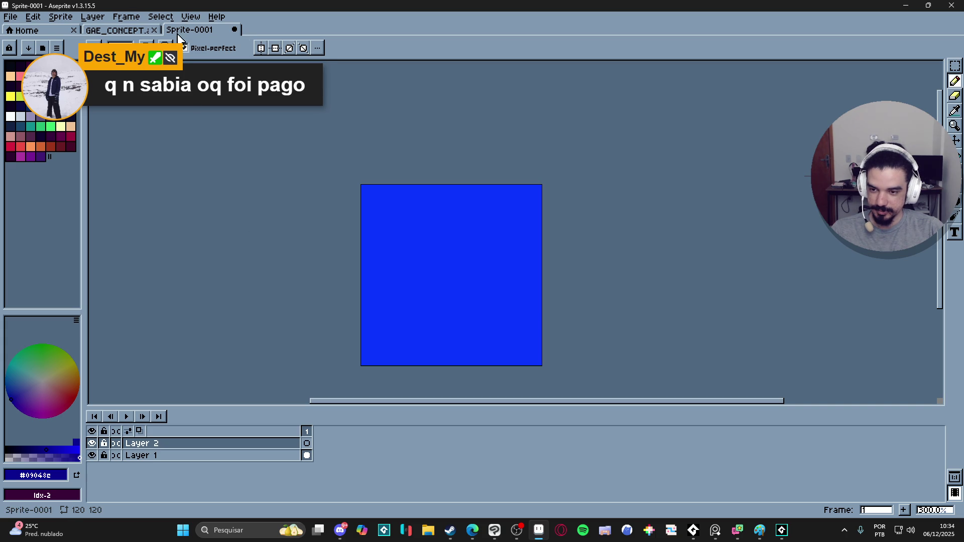
# Turn on tiled mode so the sprite repeats in both directions
pyautogui.click(190, 17)
pyautogui.moveTo(282, 85)
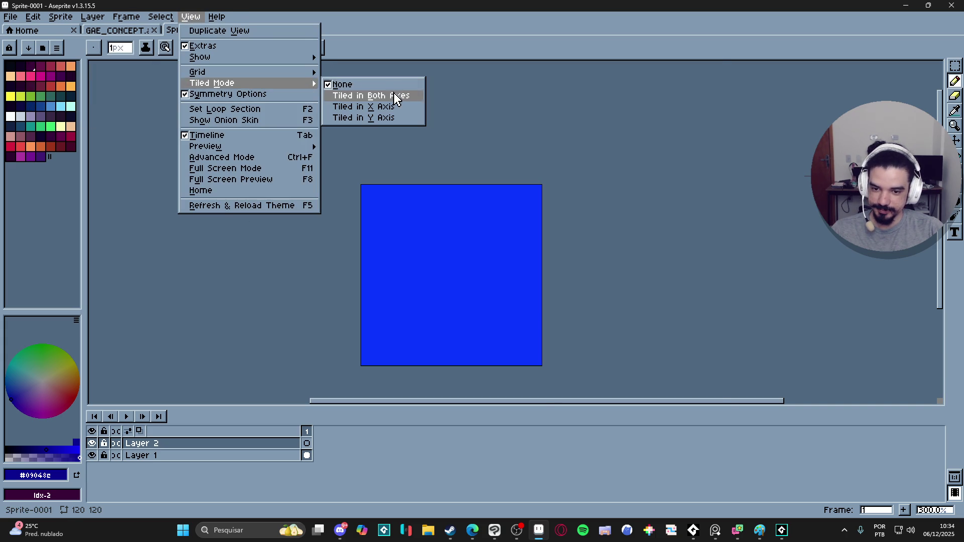
pyautogui.click(397, 95)
# With a 6 px brush, draw a lightning bolt outline and fill it dark navy
pyautogui.press('+')
pyautogui.press('+')
pyautogui.press('+')
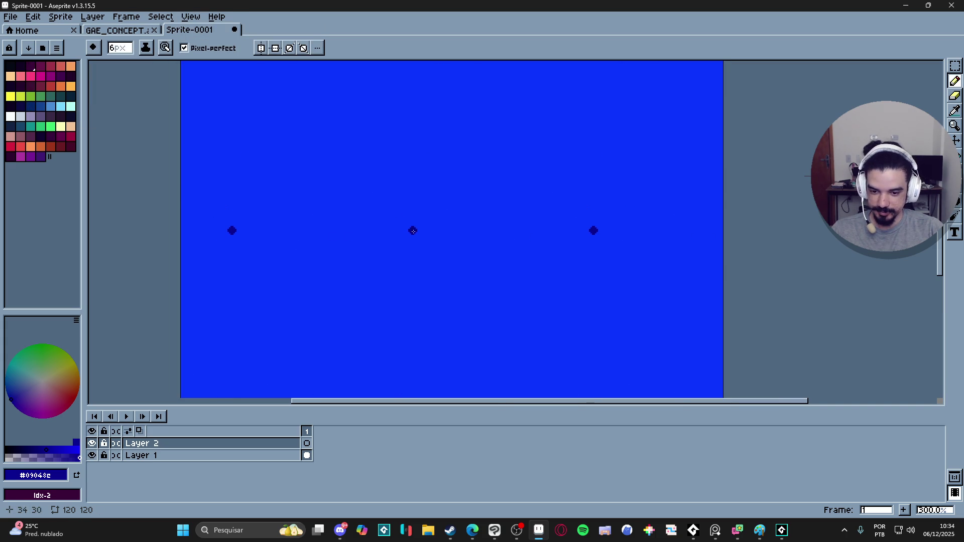
pyautogui.moveTo(437, 225)
pyautogui.mouseDown()
pyautogui.moveTo(412, 251)
pyautogui.moveTo(443, 260)
pyautogui.moveTo(422, 296)
pyautogui.moveTo(451, 271)
pyautogui.moveTo(438, 242)
pyautogui.moveTo(448, 215)
pyautogui.moveTo(425, 244)
pyautogui.mouseUp()
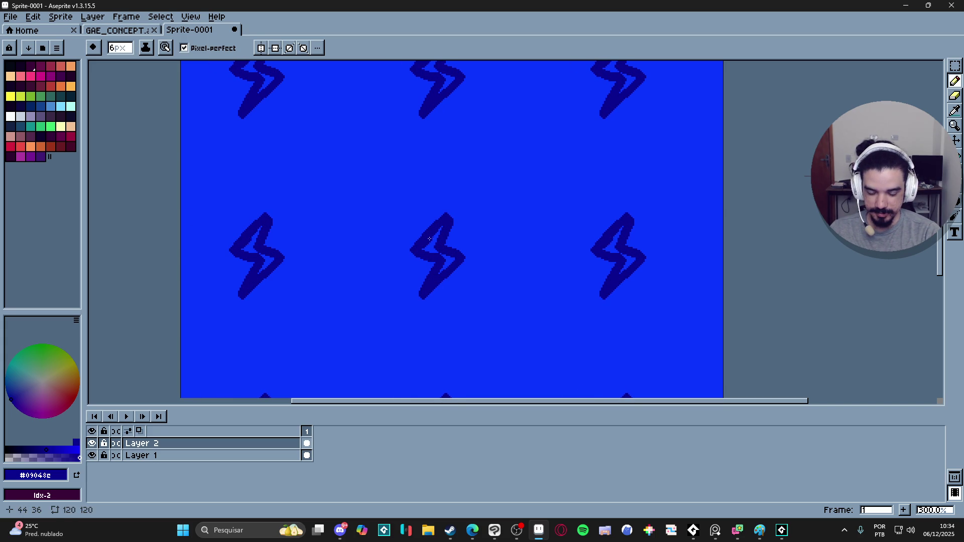
pyautogui.press('g')
pyautogui.click(453, 245)
pyautogui.hotkey('ctrl', 'z')
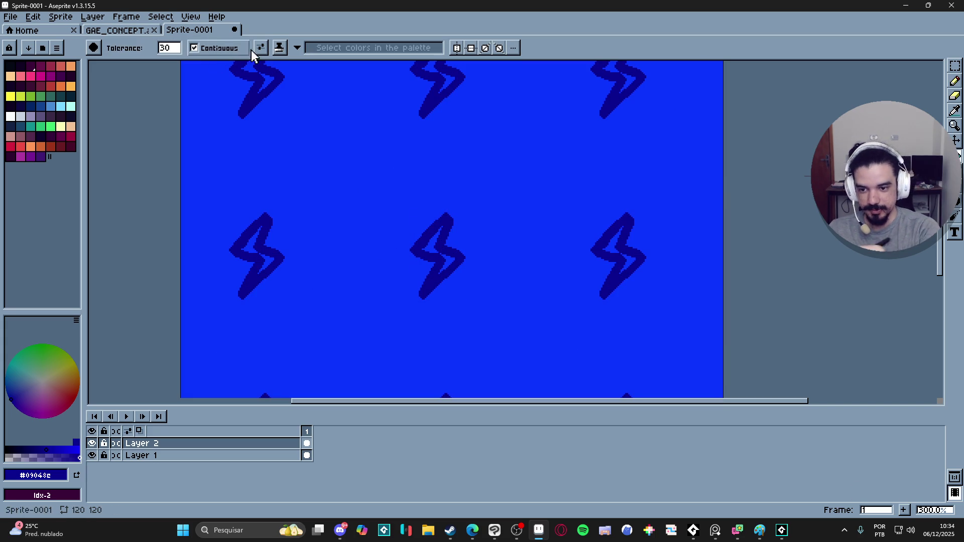
pyautogui.click(433, 248)
pyautogui.click(447, 261)
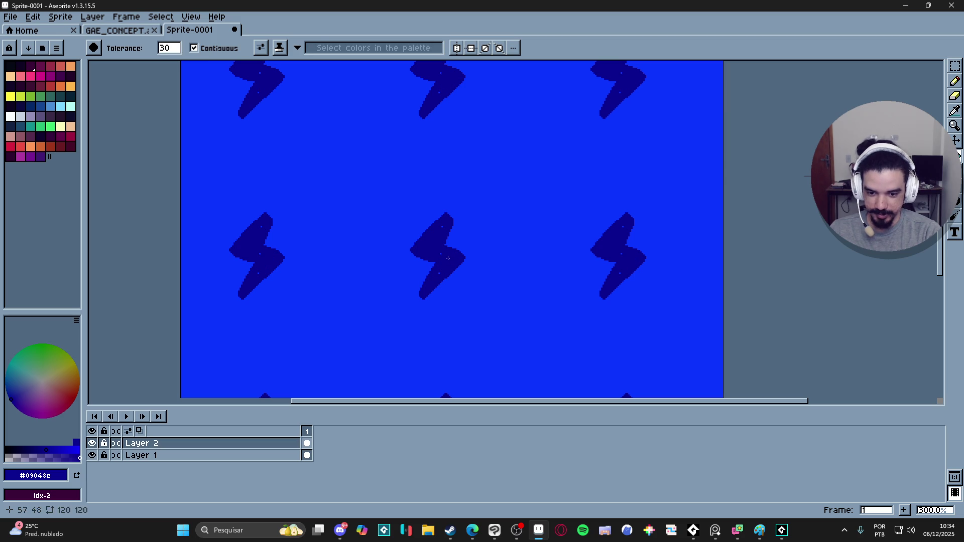
# Draw a smaller lightning bolt starting from a dot beside the first one
pyautogui.press('b')
pyautogui.click(600, 173)
pyautogui.moveTo(380, 103); pyautogui.dragTo(382, 86)
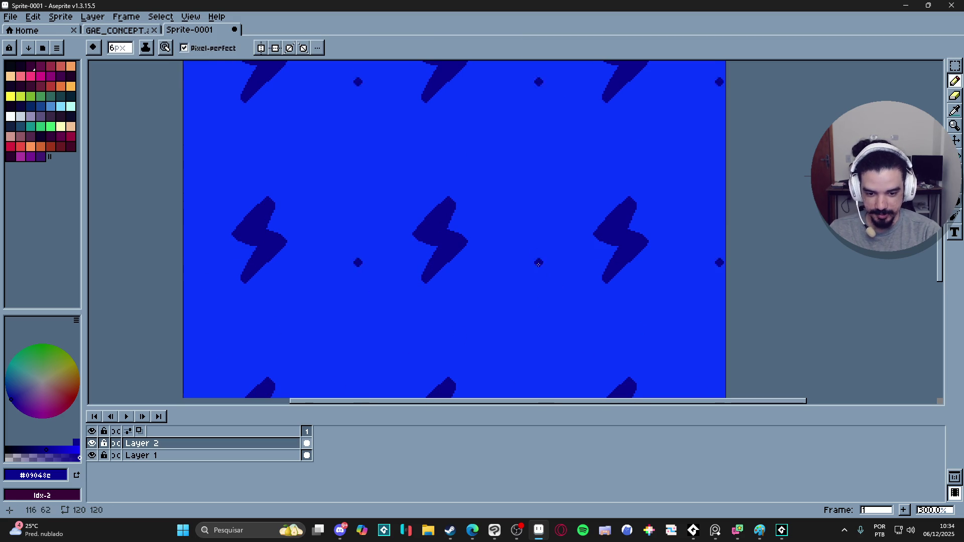
pyautogui.moveTo(529, 280)
pyautogui.mouseDown()
pyautogui.moveTo(514, 299)
pyautogui.moveTo(529, 307)
pyautogui.moveTo(517, 329)
pyautogui.moveTo(541, 311)
pyautogui.moveTo(522, 297)
pyautogui.moveTo(529, 320)
pyautogui.mouseUp()
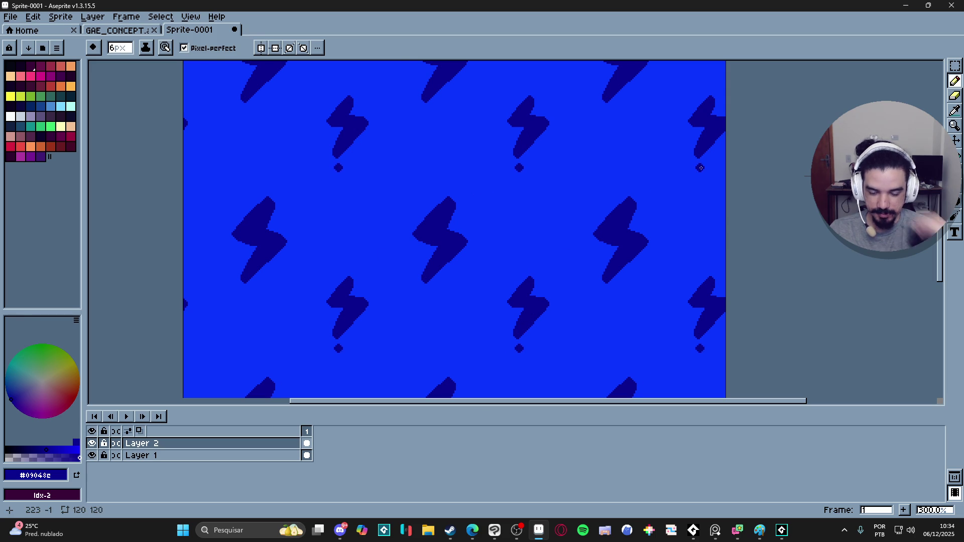
pyautogui.scroll(-2, 700, 171)
pyautogui.scroll(3, 695, 229)
# Reduce the brush to 1 px and recolour two edge pixels of the bolt
pyautogui.press('-')
pyautogui.press('-')
pyautogui.press('-')
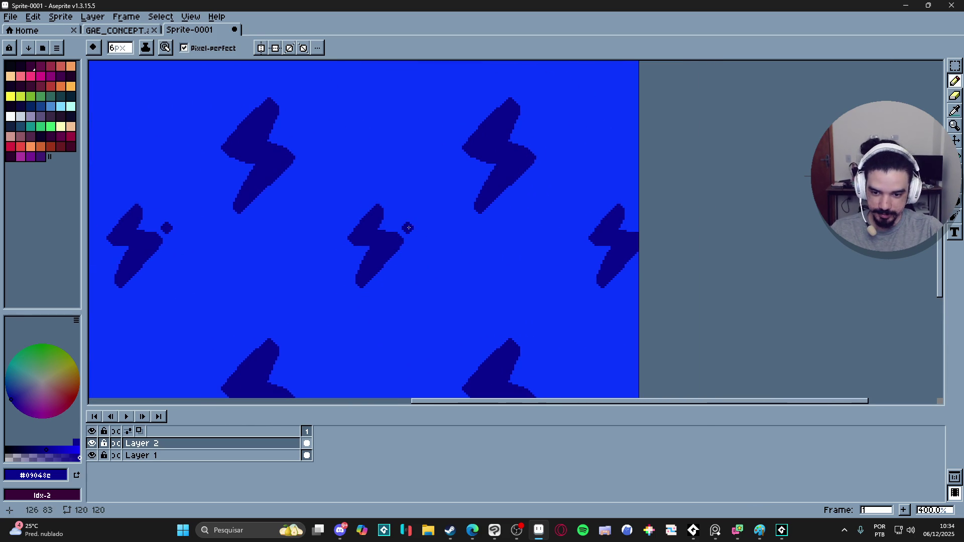
pyautogui.scroll(3, 350, 224)
pyautogui.scroll(3, 344, 232)
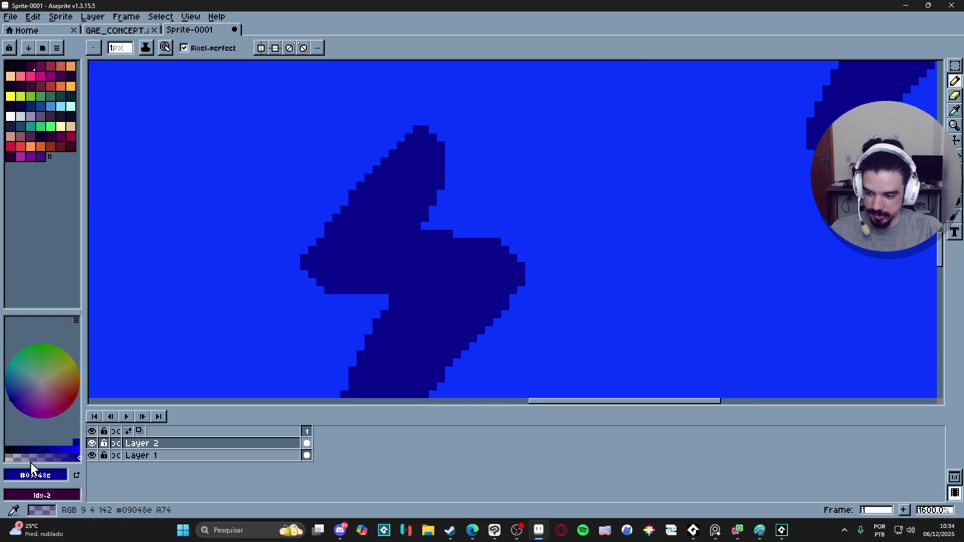
pyautogui.scroll(1, 316, 241)
pyautogui.click(316, 241)
pyautogui.click(355, 189)
pyautogui.scroll(-1, 508, 215)
pyautogui.scroll(-1, 508, 215)
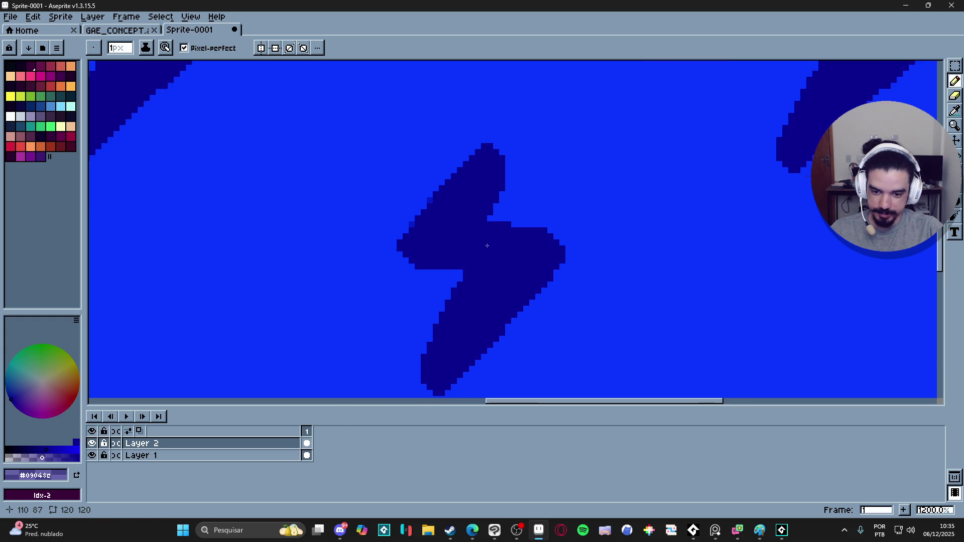
pyautogui.scroll(2, 428, 273)
pyautogui.scroll(-4, 422, 262)
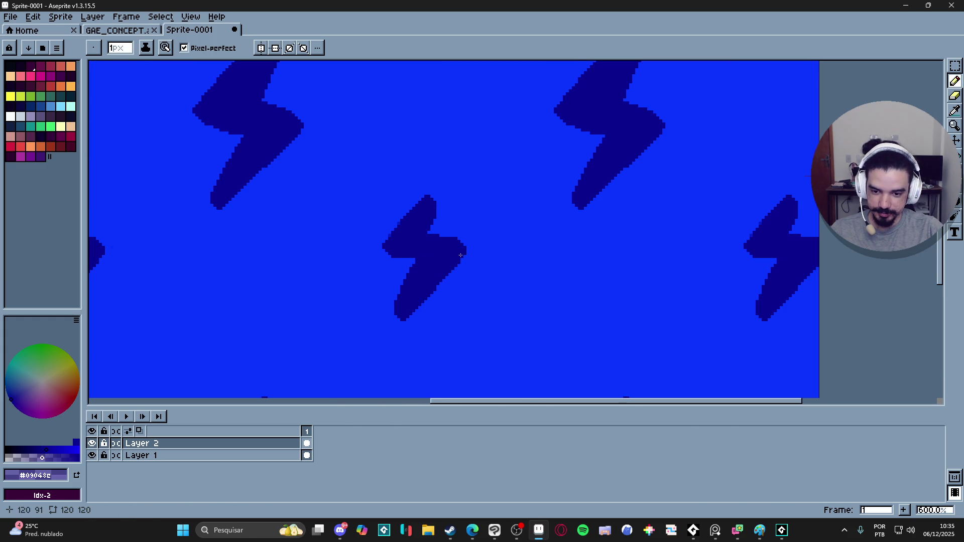
pyautogui.scroll(-1, 422, 262)
pyautogui.scroll(5, 396, 204)
# Pick the medium blue and soften the bolt's lower and upper right edges with it
pyautogui.keyDown('alt'); pyautogui.click(397, 204); pyautogui.keyUp('alt')
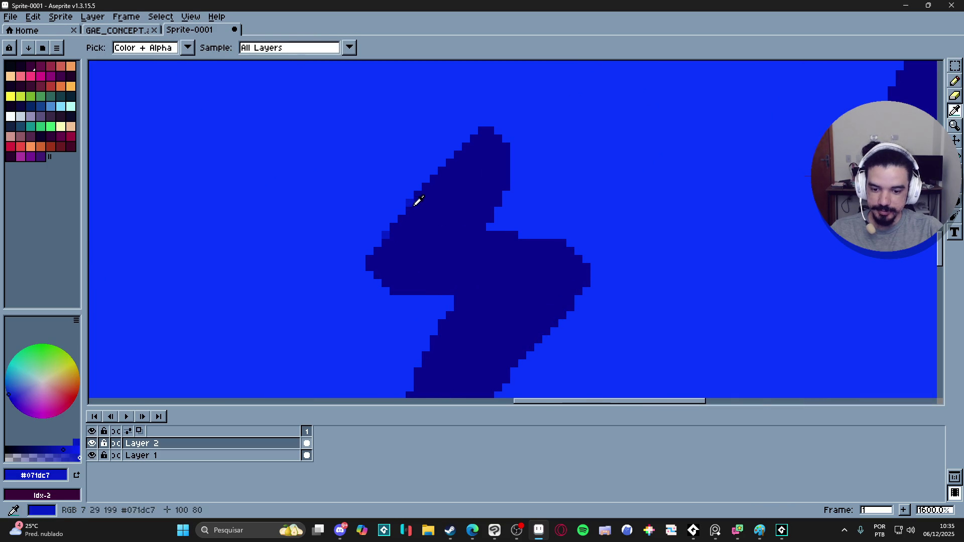
pyautogui.scroll(-3, 422, 301)
pyautogui.scroll(3, 465, 307)
pyautogui.moveTo(466, 306); pyautogui.dragTo(473, 307)
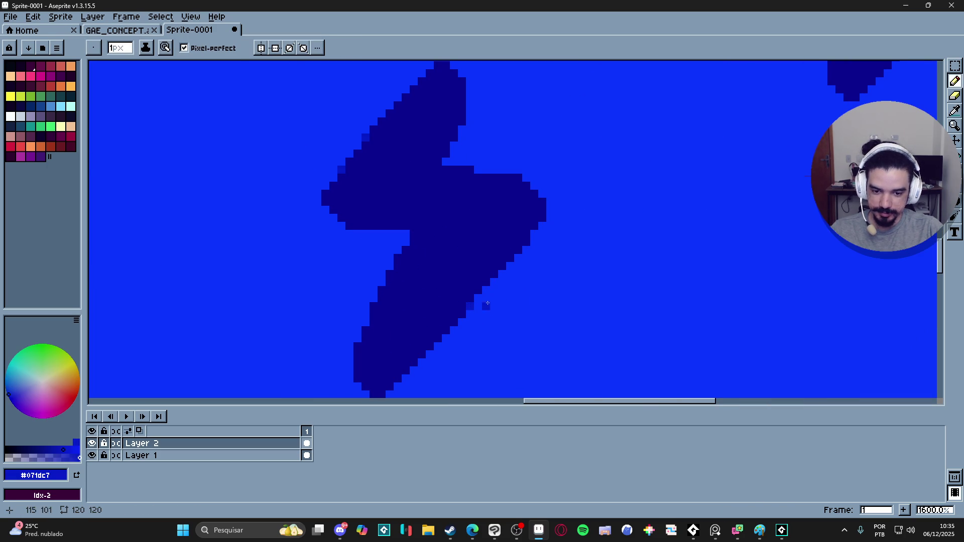
pyautogui.moveTo(516, 179); pyautogui.dragTo(509, 178)
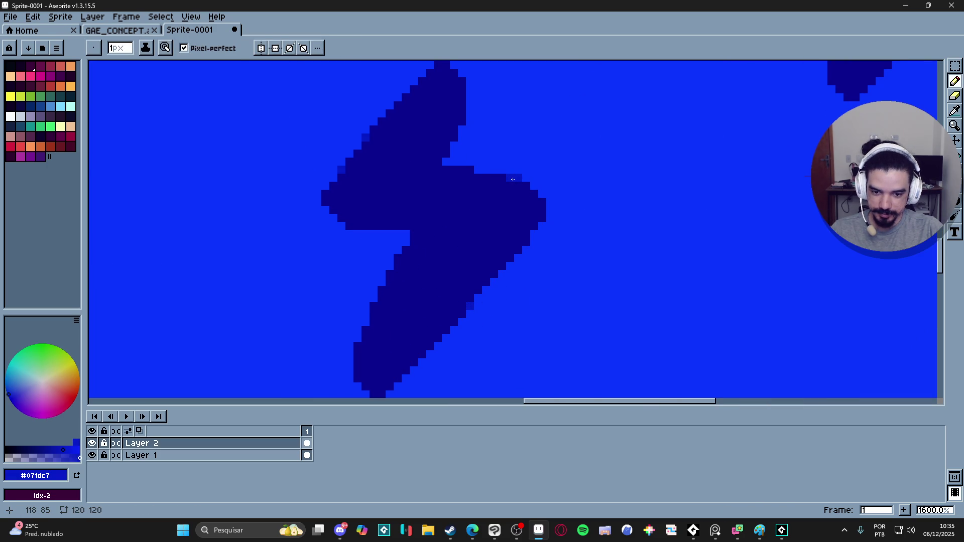
pyautogui.scroll(-5, 471, 173)
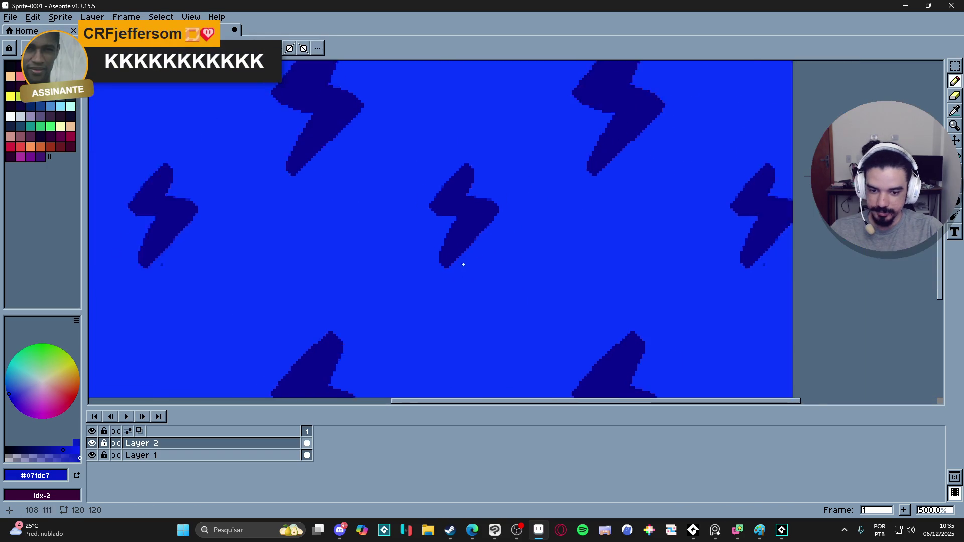
pyautogui.scroll(3, 382, 276)
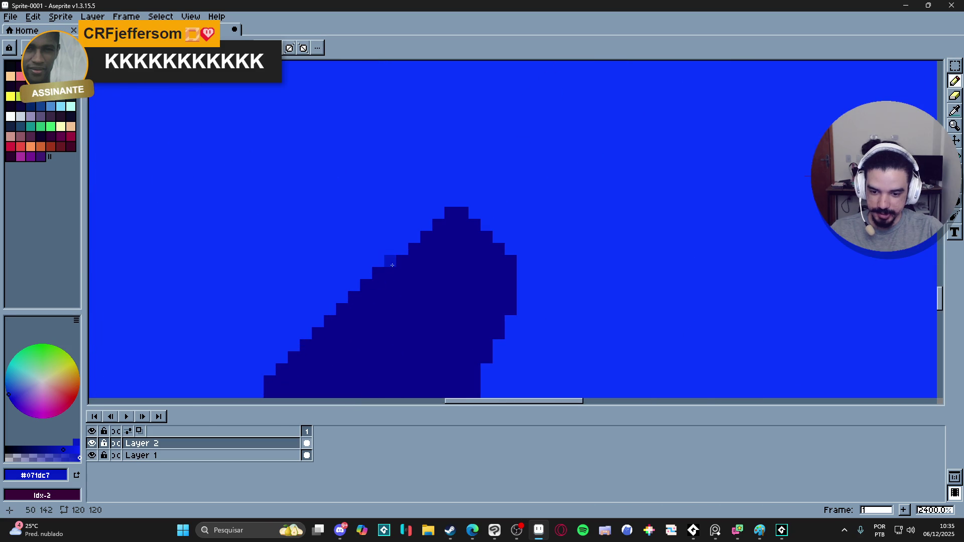
pyautogui.scroll(-5, 396, 259)
pyautogui.scroll(3, 379, 293)
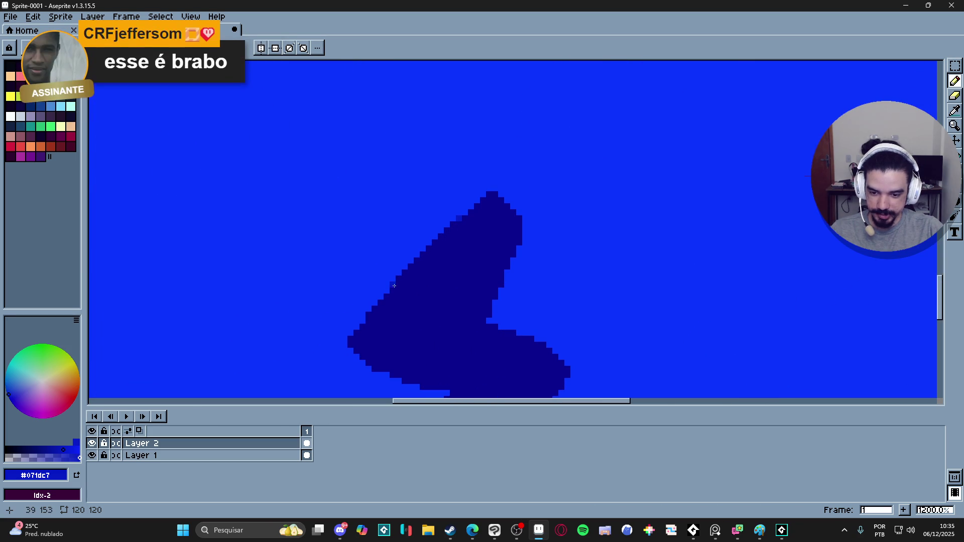
pyautogui.scroll(-3, 363, 319)
pyautogui.scroll(3, 389, 317)
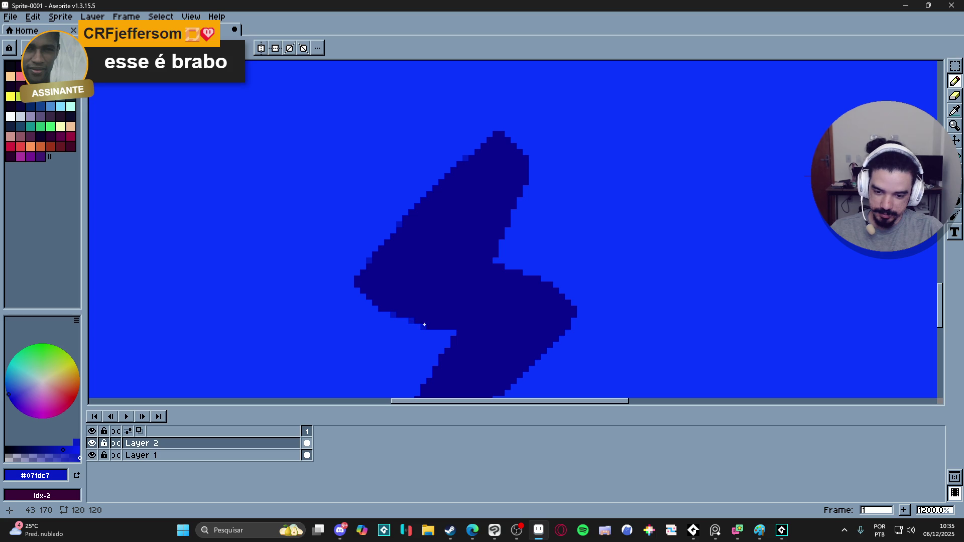
pyautogui.scroll(-3, 452, 327)
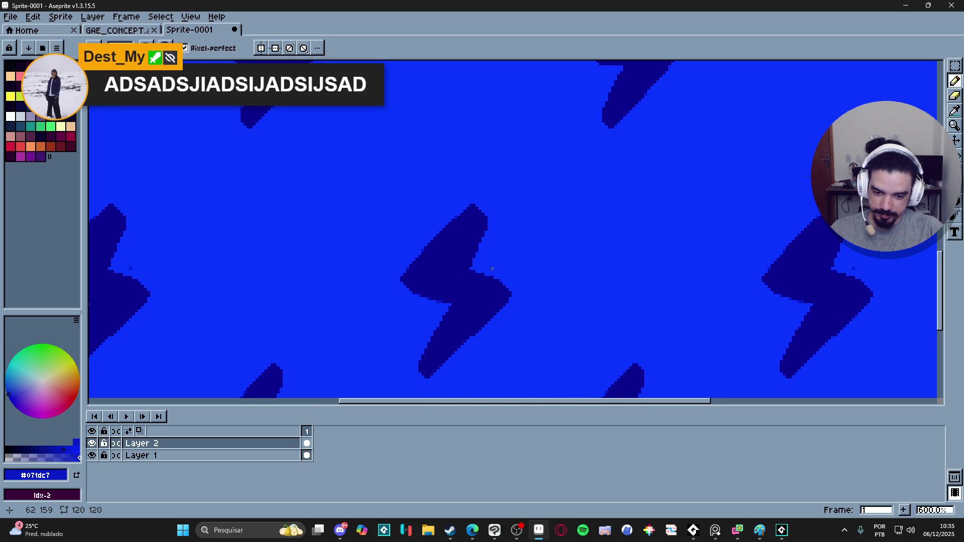
pyautogui.scroll(4, 495, 295)
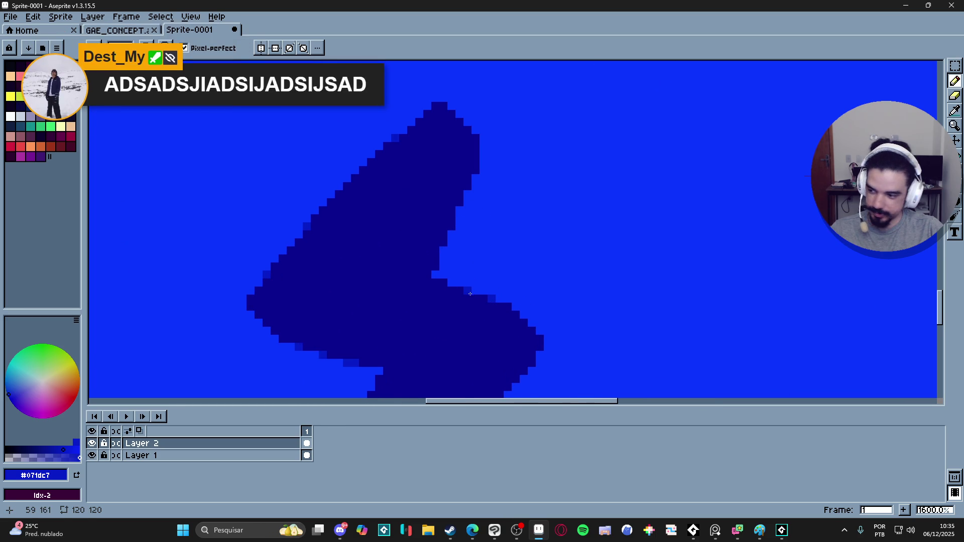
pyautogui.scroll(-1, 468, 274)
pyautogui.scroll(-1, 448, 290)
pyautogui.scroll(1, 461, 302)
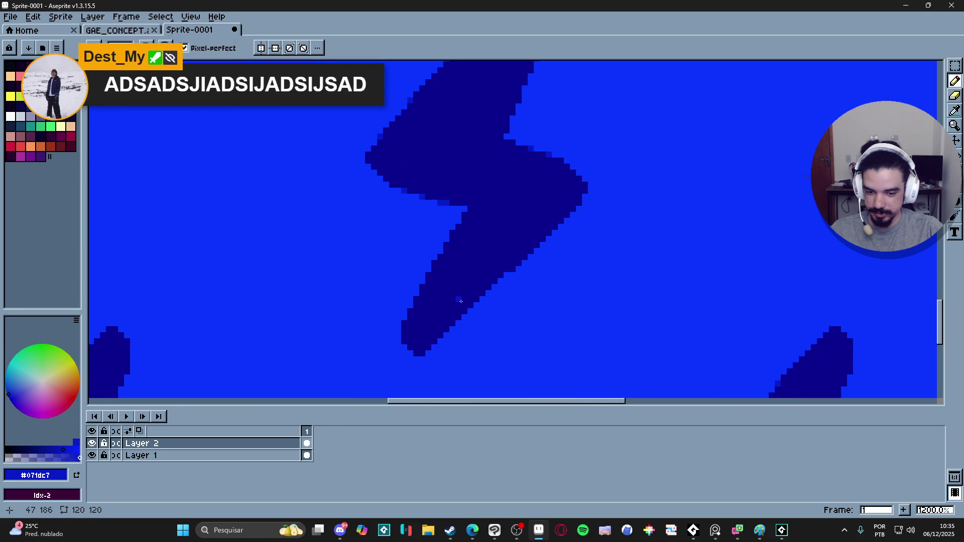
pyautogui.scroll(2, 492, 284)
pyautogui.scroll(-5, 508, 269)
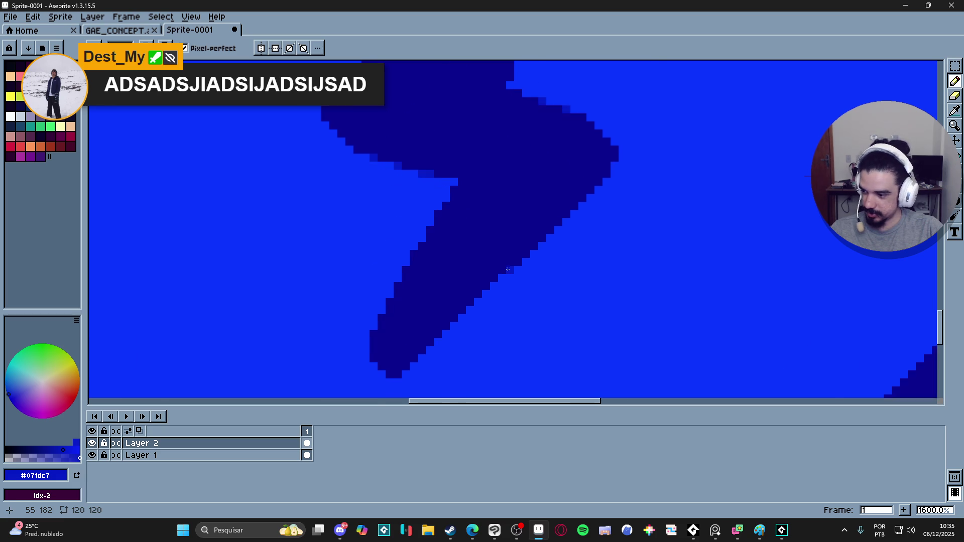
# Pan and zoom across the tile to check the neighbouring repeated bolts
pyautogui.moveTo(471, 274); pyautogui.dragTo(457, 265)
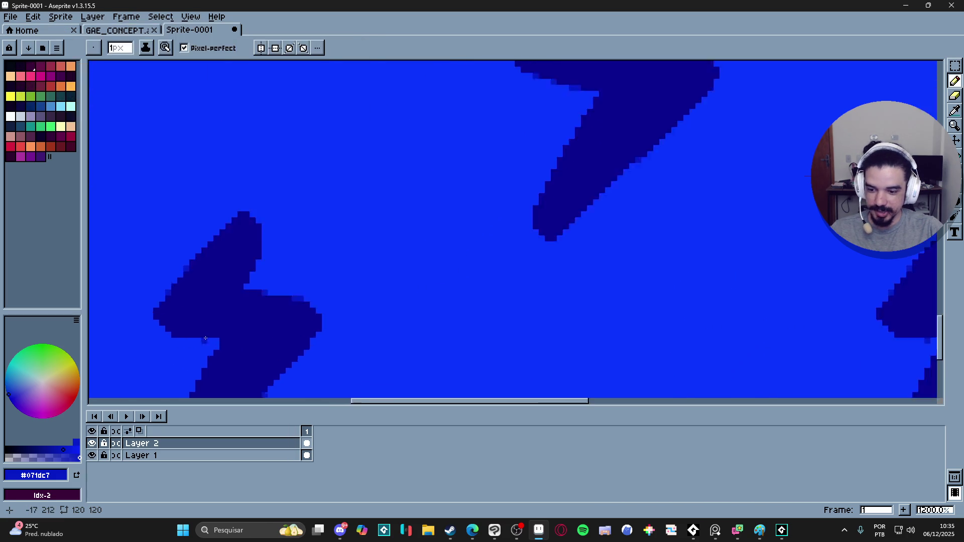
pyautogui.scroll(5, 212, 337)
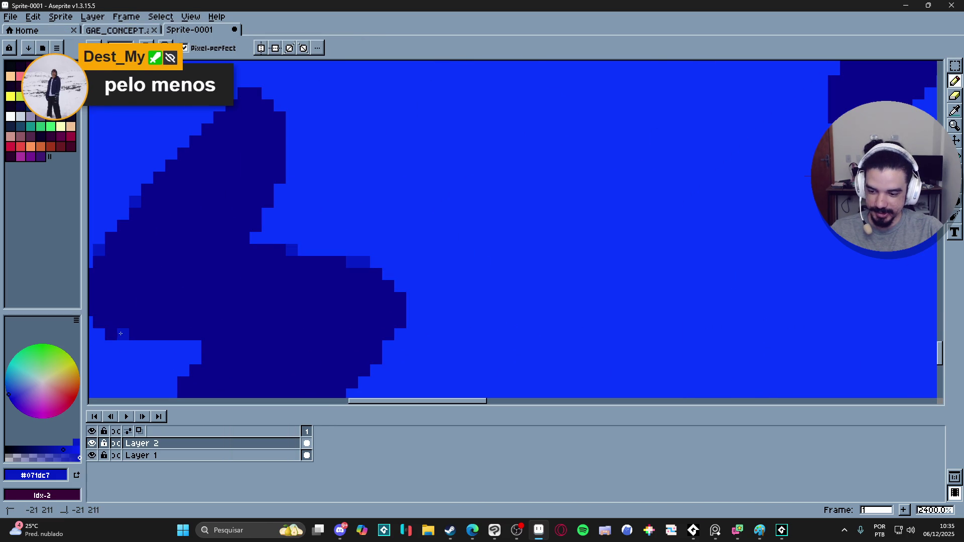
pyautogui.scroll(-6, 251, 261)
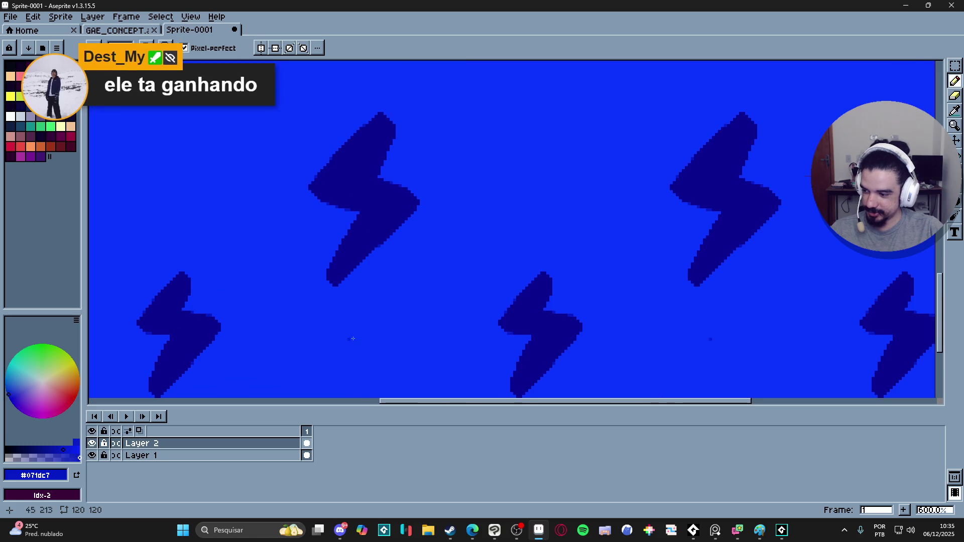
pyautogui.scroll(-1, 425, 266)
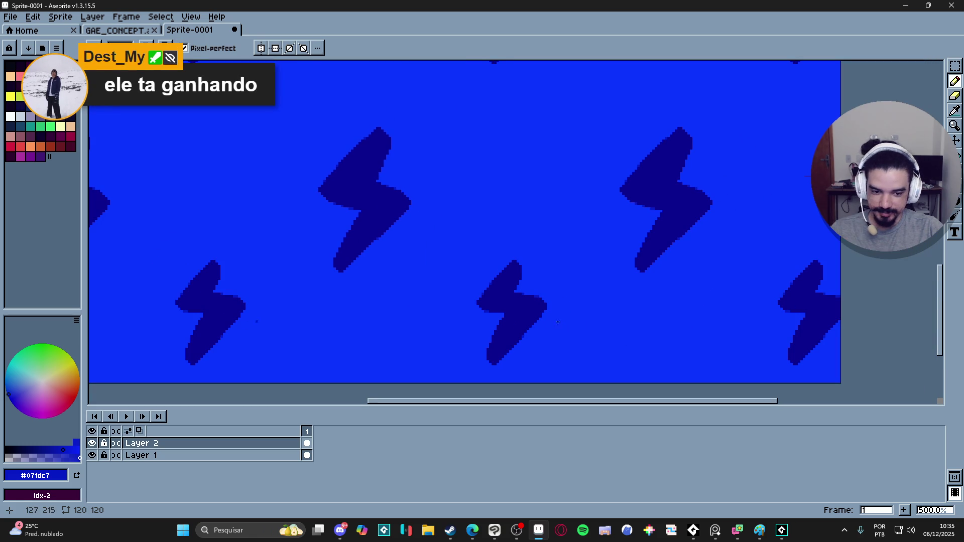
pyautogui.scroll(-3, 597, 295)
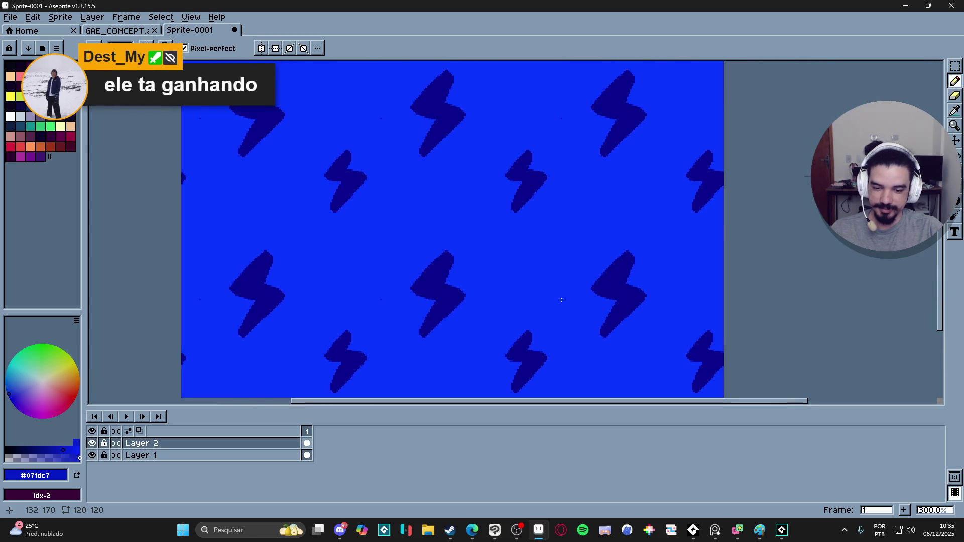
pyautogui.scroll(1, 571, 273)
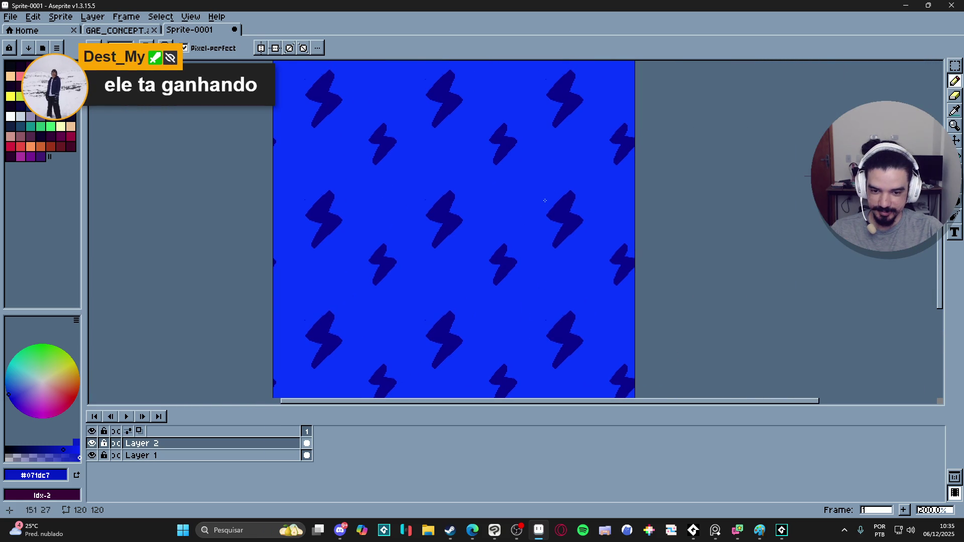
# Create a new 1280×720 sprite
pyautogui.moveTo(548, 199); pyautogui.dragTo(526, 205)
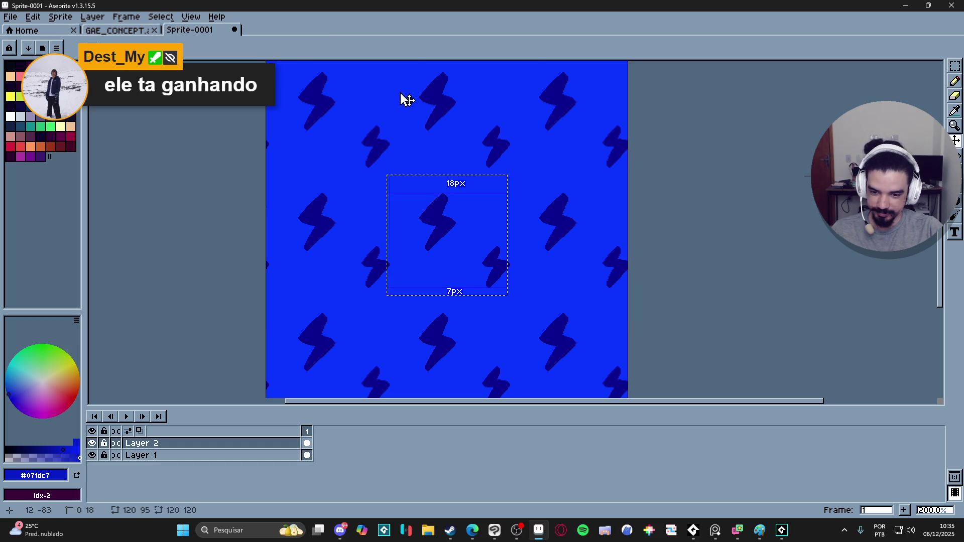
pyautogui.click(16, 20)
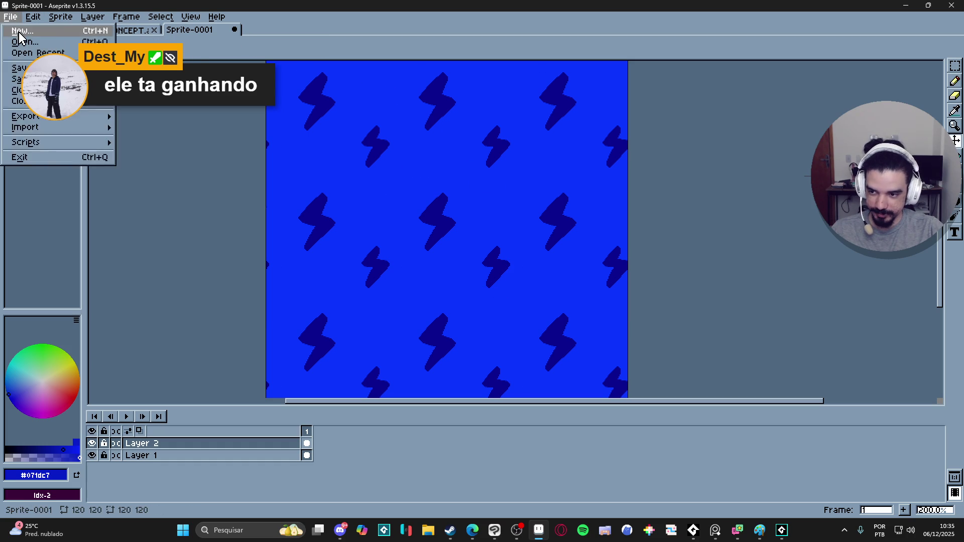
pyautogui.click(21, 28)
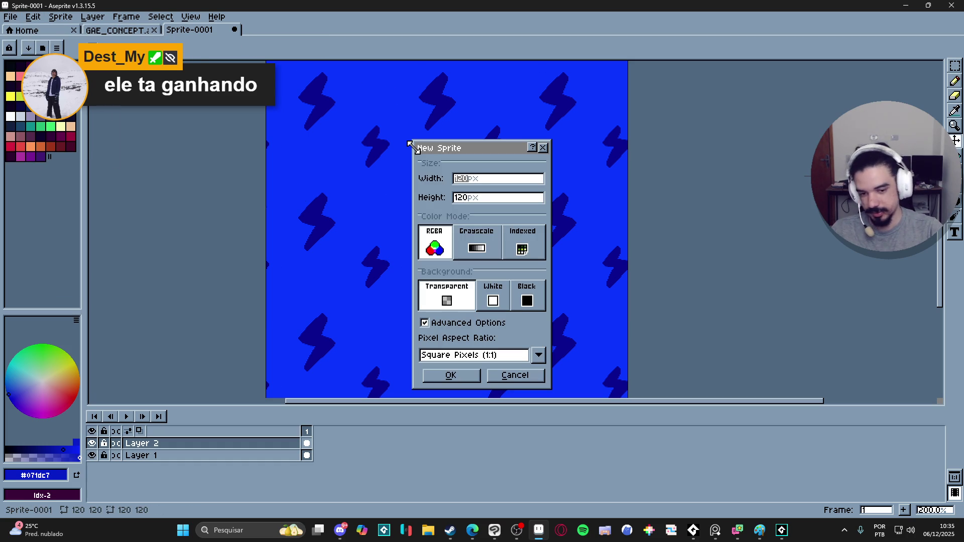
pyautogui.press('Return')
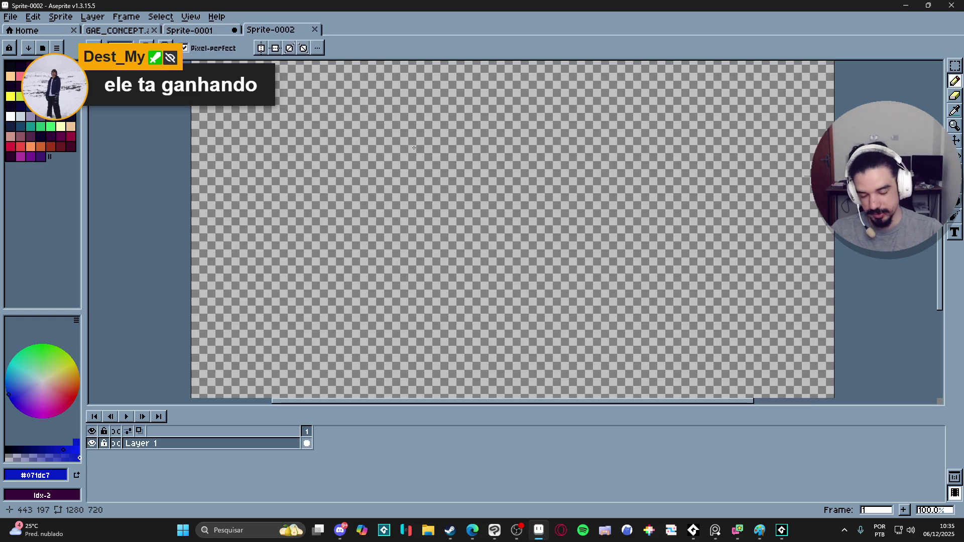
# Check Layer 2's layer options in the lightning tile sprite without changing anything
pyautogui.click(203, 31)
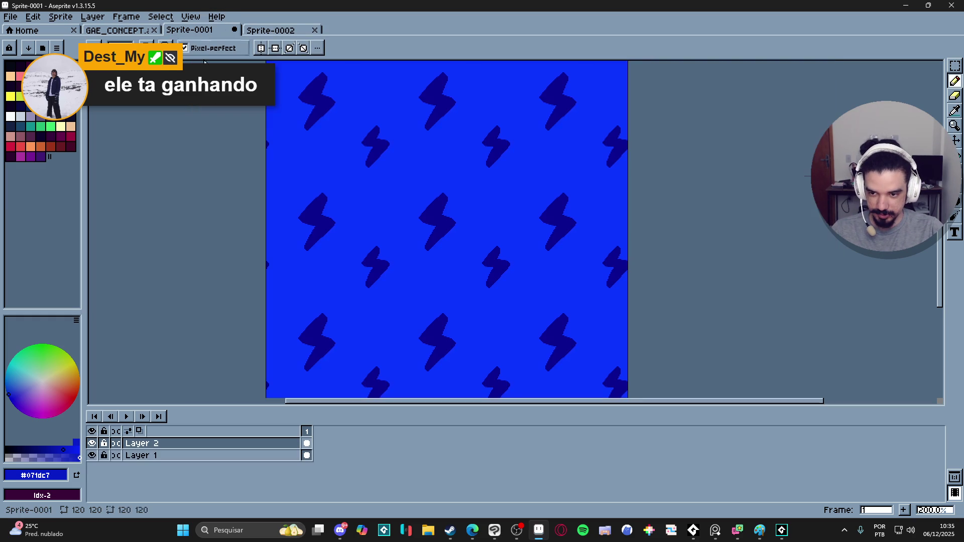
pyautogui.rightClick(227, 442)
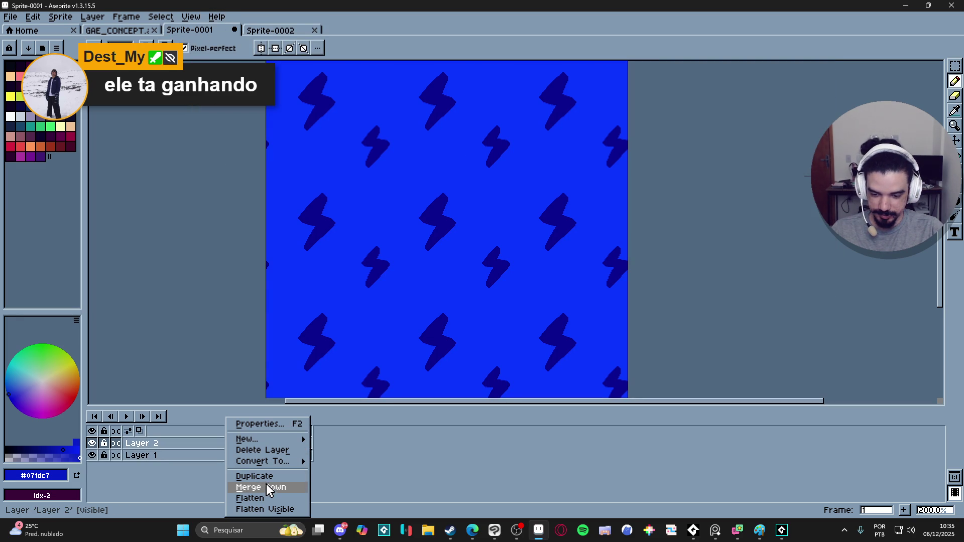
pyautogui.click(448, 472)
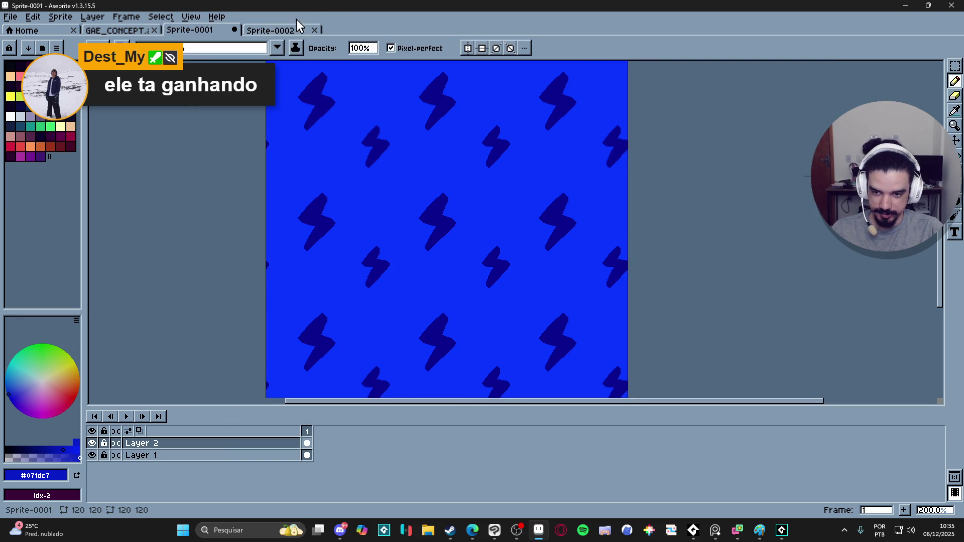
# Bucket-fill the new 1280×720 sprite with the tiled lightning pattern and zoom out
pyautogui.click(271, 30)
pyautogui.press('g')
pyautogui.click(483, 226)
pyautogui.scroll(-2, 482, 226)
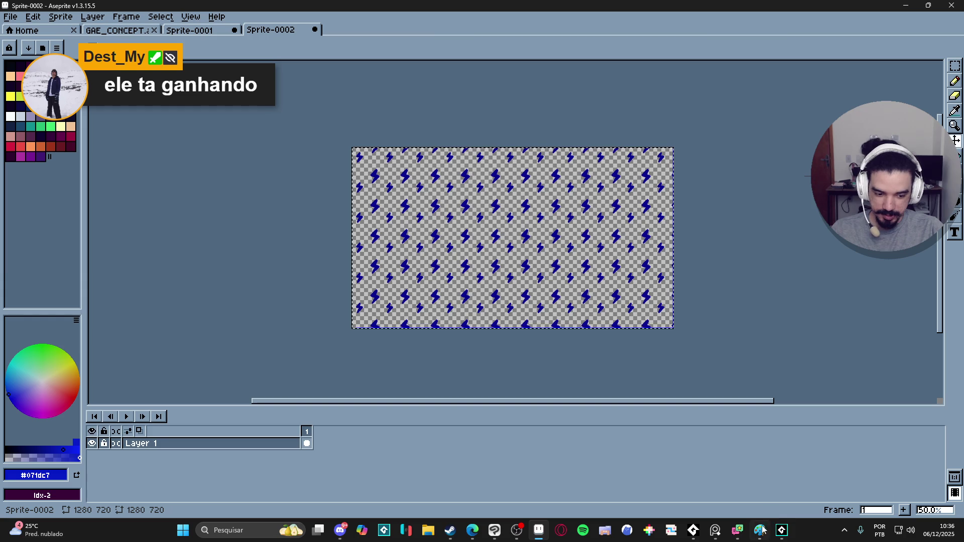
# Bring Clip Studio Paint forward and make Layer 11 visible
pyautogui.moveTo(694, 537)
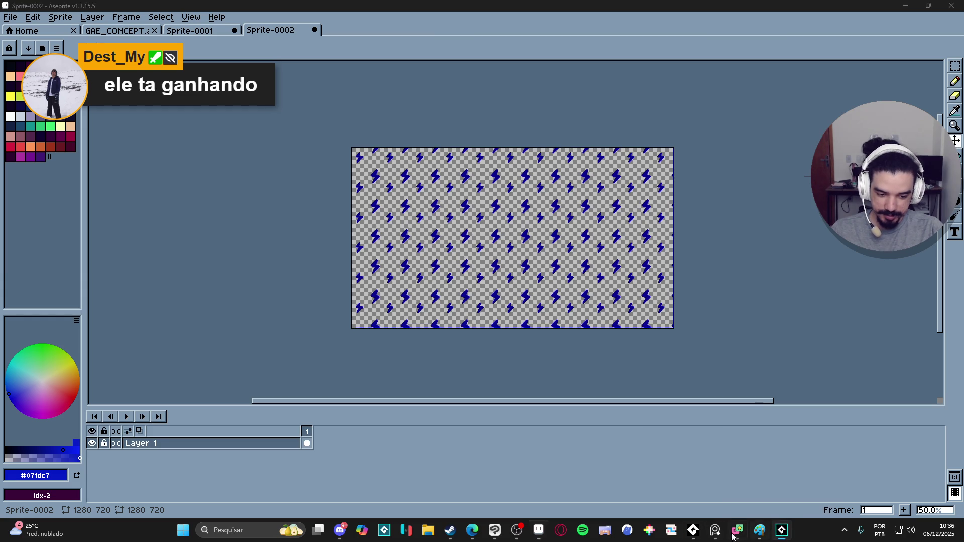
pyautogui.click(781, 533)
pyautogui.click(501, 538)
pyautogui.scroll(-5, 641, 349)
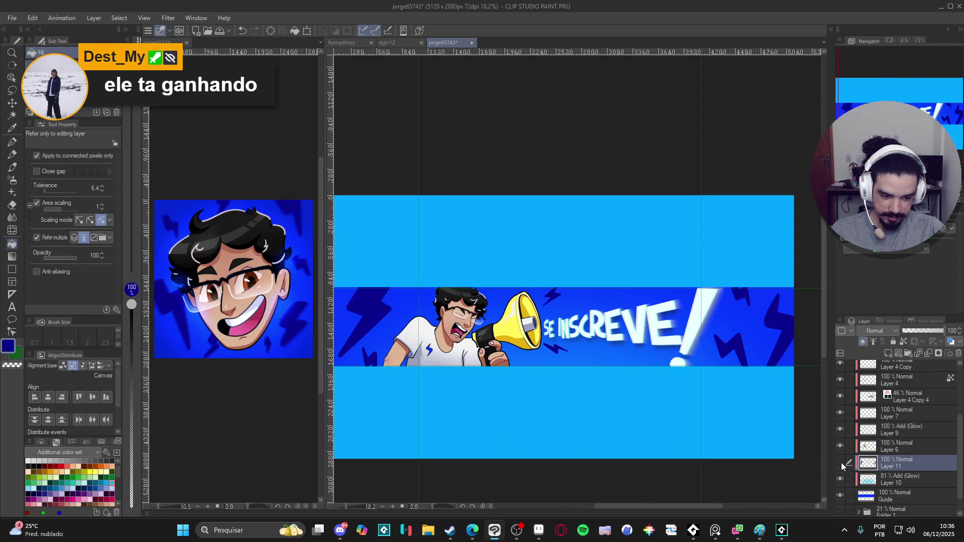
pyautogui.click(842, 462)
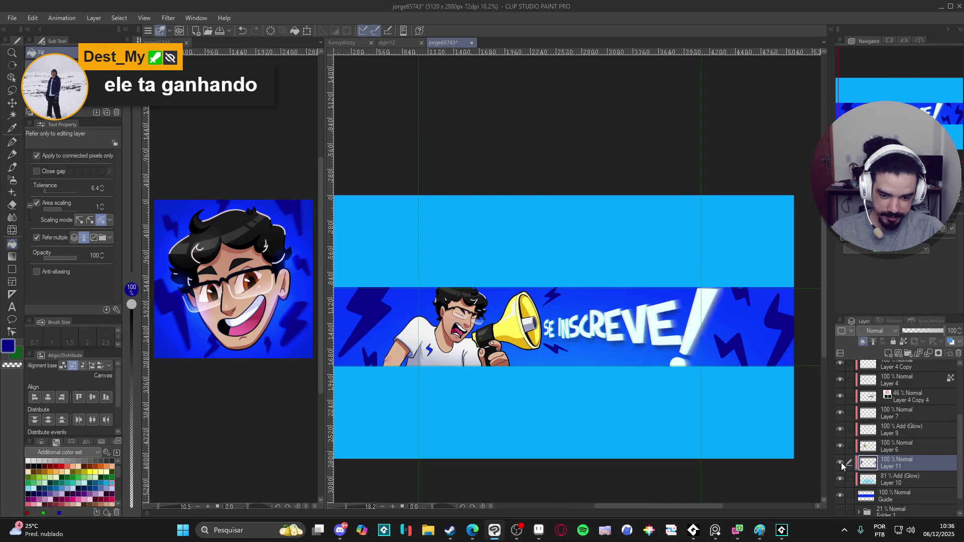
# Lasso the banner's right end past the exclamation mark, copy-paste it to a new layer, and go to GameMaker
pyautogui.click(13, 90)
pyautogui.scroll(-1, 459, 267)
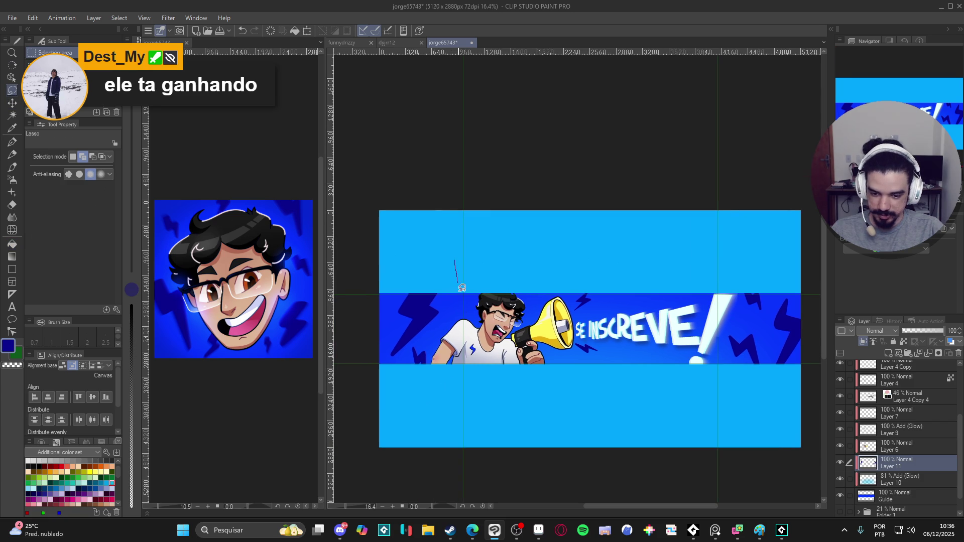
pyautogui.moveTo(445, 246); pyautogui.dragTo(447, 254)
pyautogui.moveTo(722, 298); pyautogui.dragTo(577, 333)
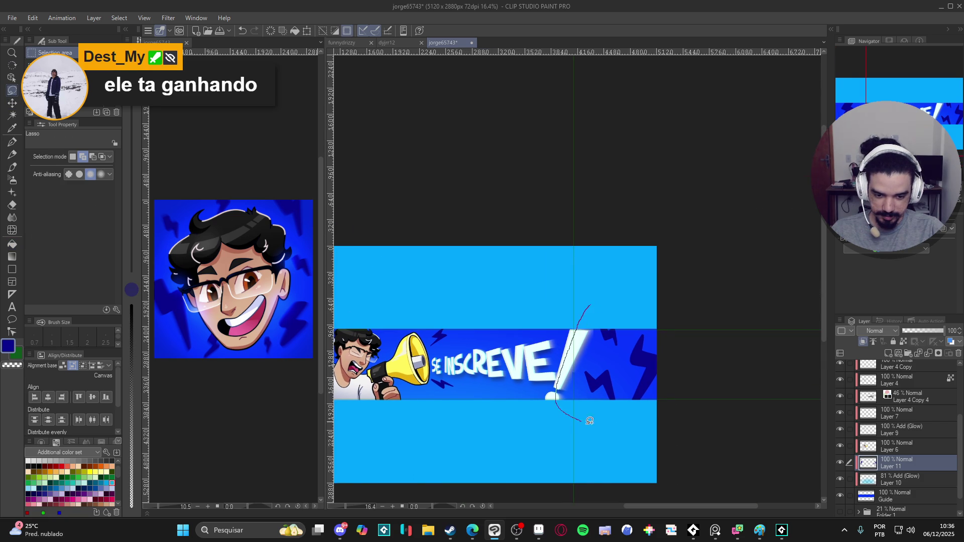
pyautogui.moveTo(533, 266); pyautogui.dragTo(531, 267)
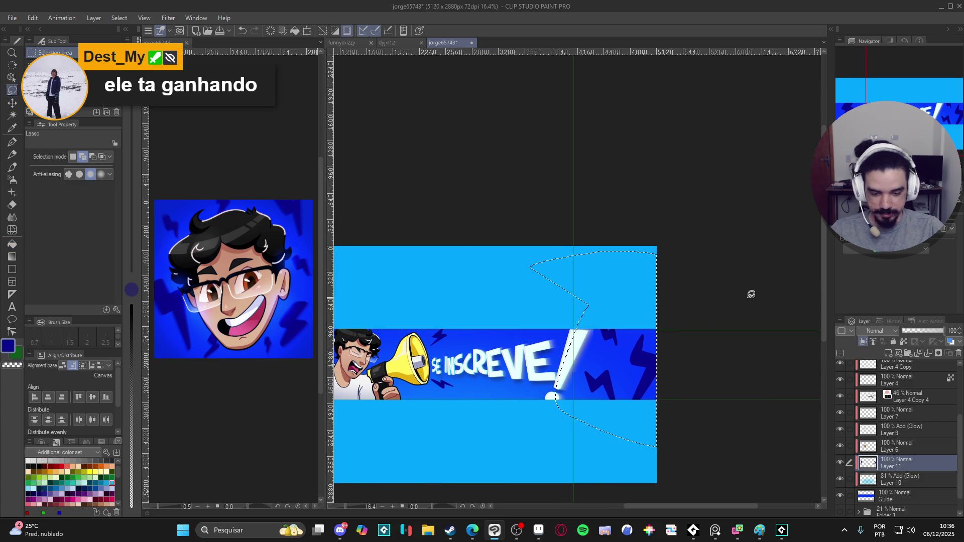
pyautogui.hotkey('ctrl', 'c')
pyautogui.hotkey('ctrl', 'v')
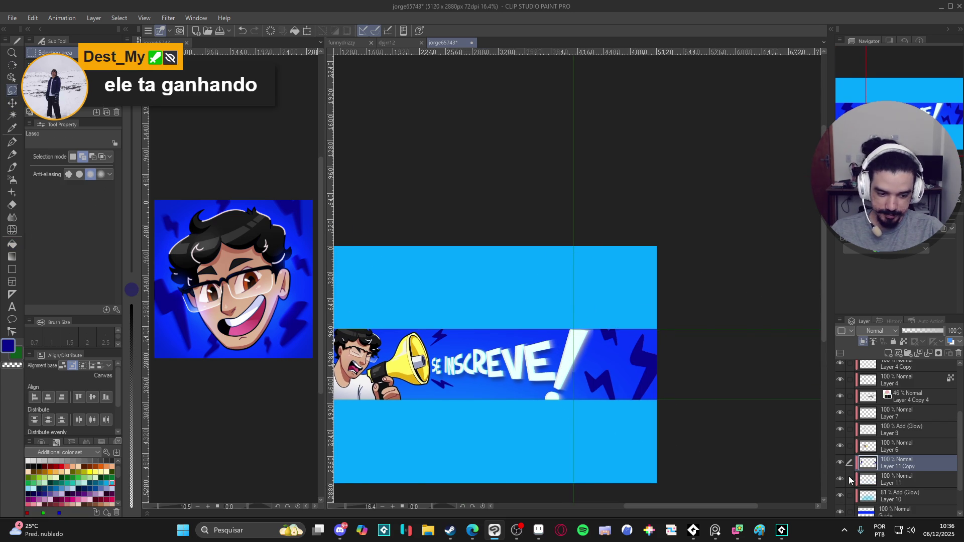
pyautogui.hotkey('alt', 'Tab')
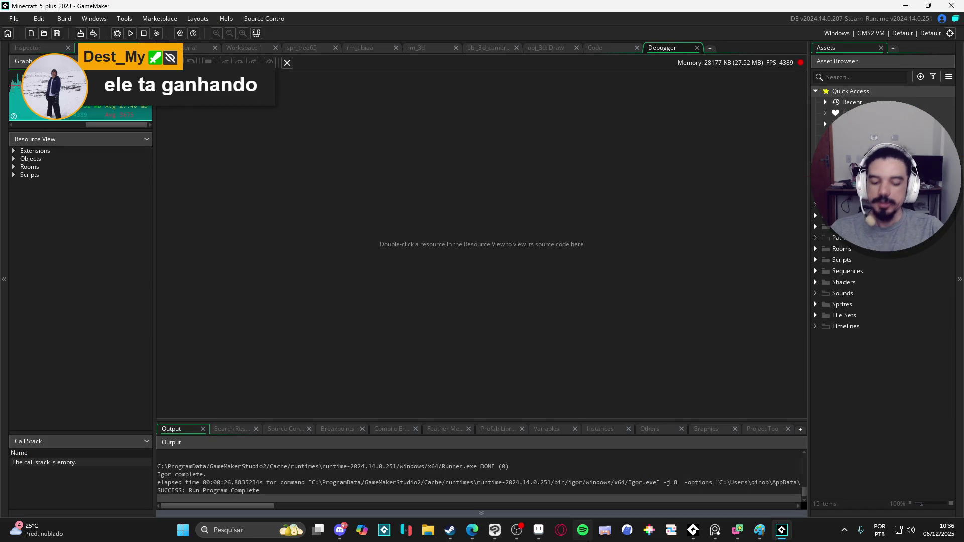
# Bring Aseprite up, minimize and restore it, then return to Clip Studio Paint
pyautogui.click(537, 531)
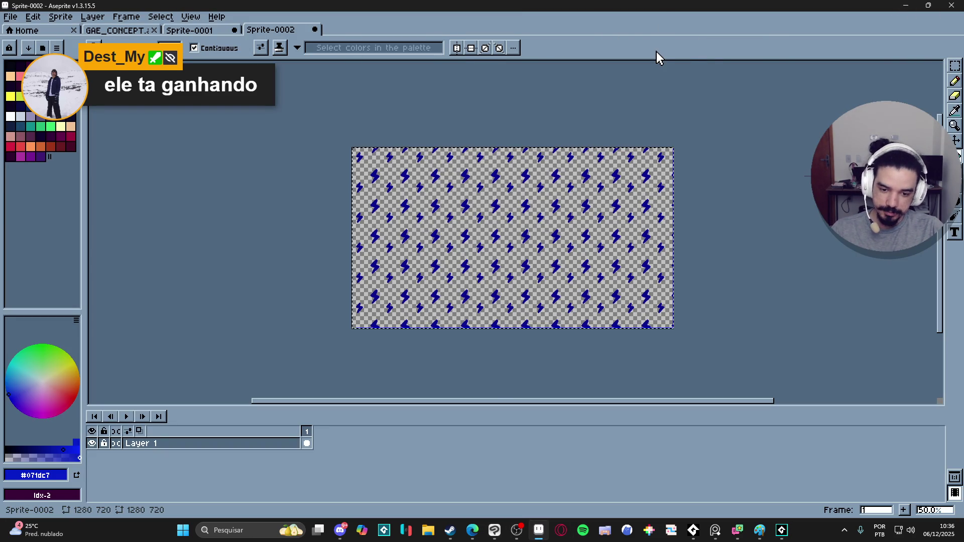
pyautogui.click(906, 6)
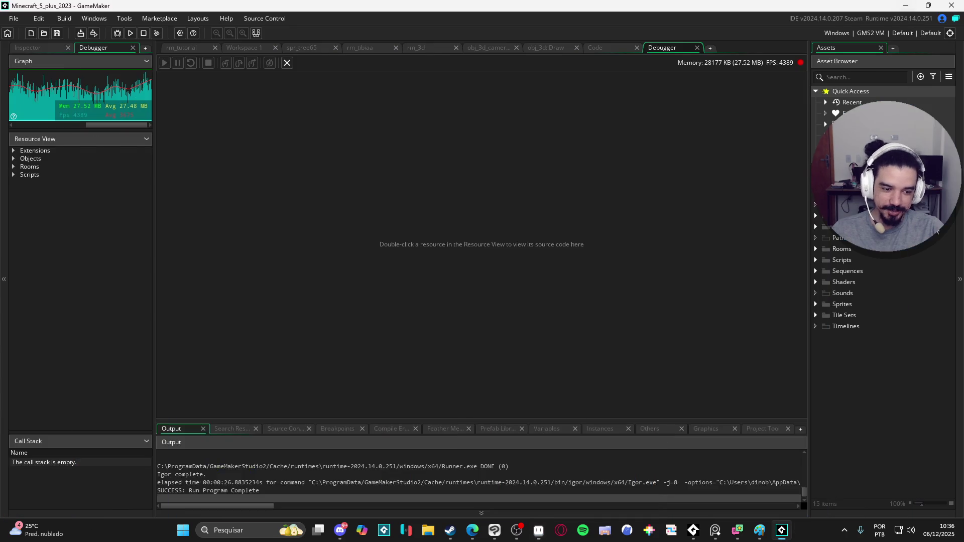
pyautogui.click(537, 534)
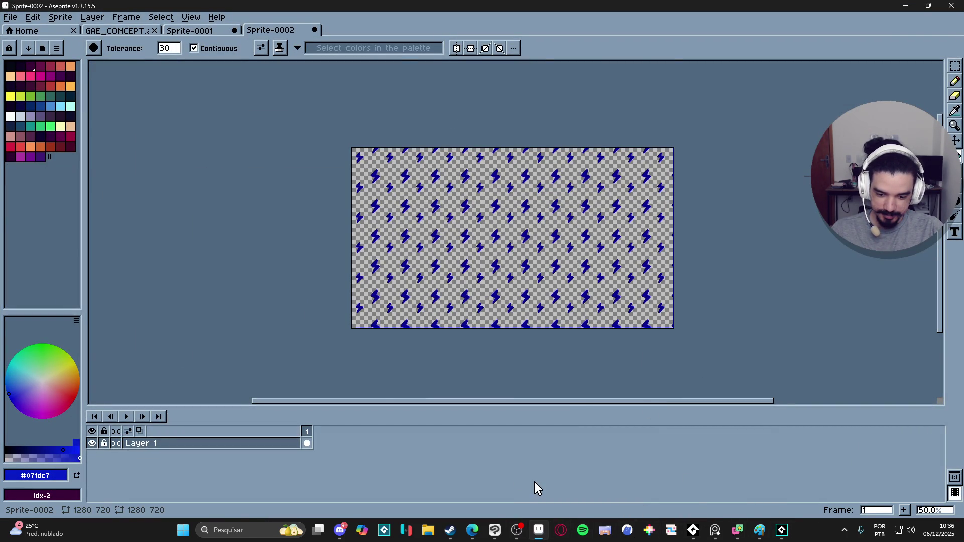
pyautogui.click(495, 530)
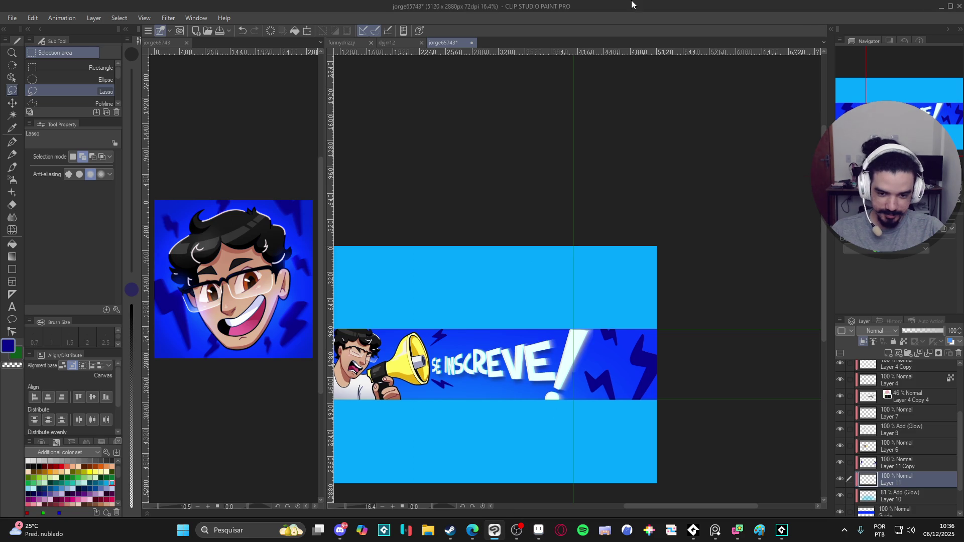
# Try filling the banner's middle band with dark navy, then undo the fill
pyautogui.scroll(-2, 553, 215)
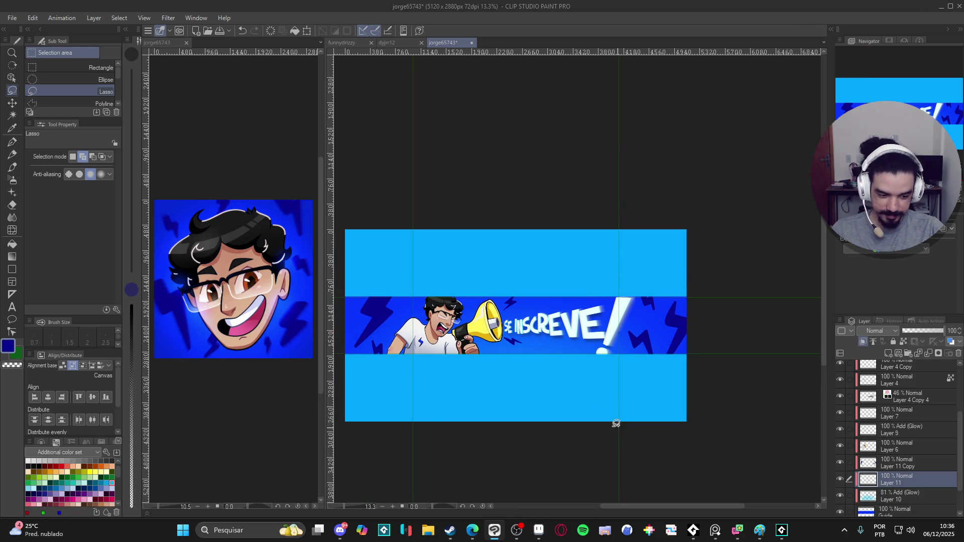
pyautogui.hscroll(-2, 683, 440)
pyautogui.press('g')
pyautogui.click(586, 348)
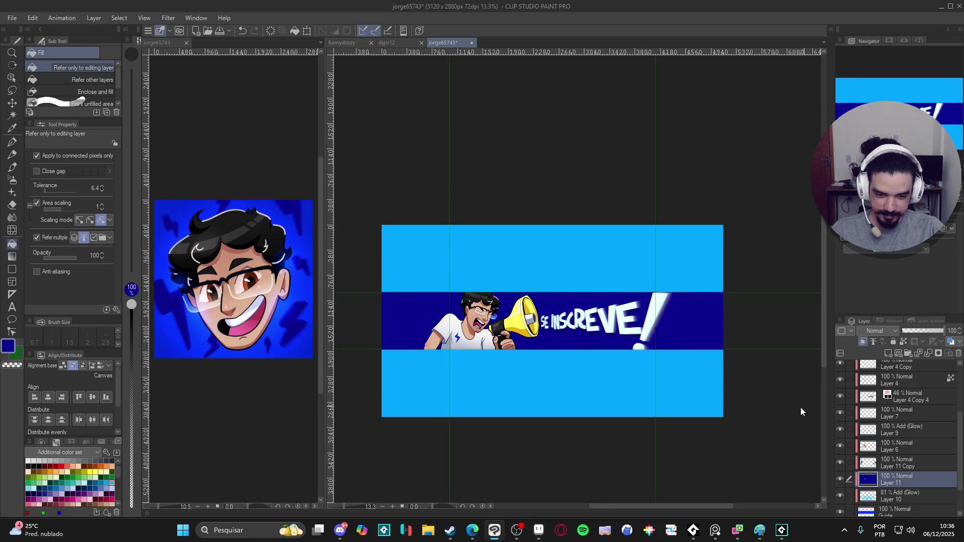
pyautogui.hotkey('ctrl', 'z')
# Add a new Layer 12 above Layer 11 and hide Layer 11 Copy
pyautogui.hotkey('ctrl', 'shift', 'n')
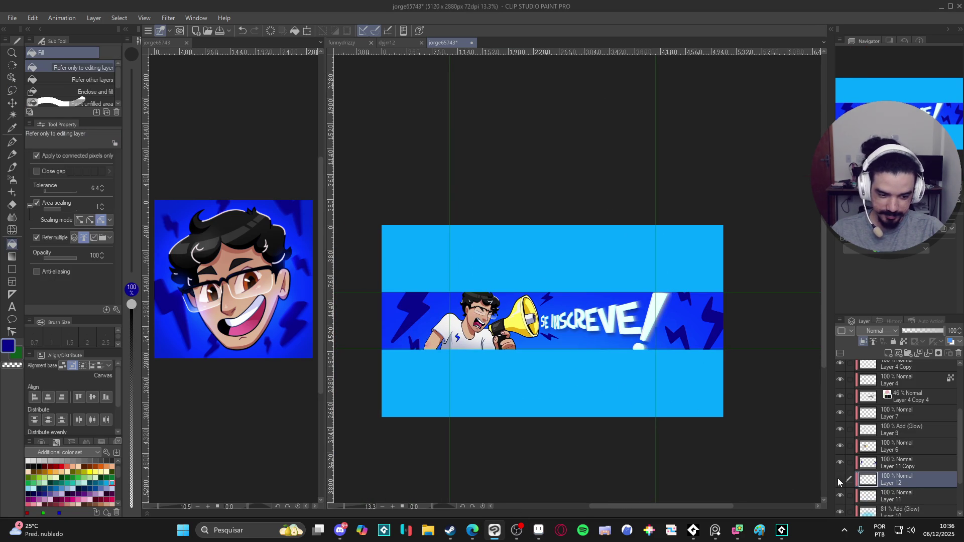
pyautogui.press('k')
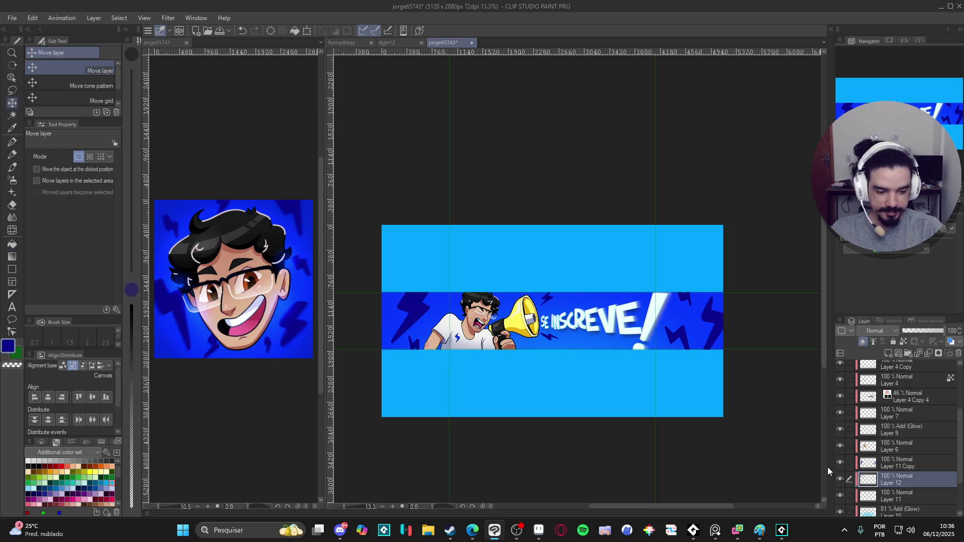
pyautogui.click(842, 464)
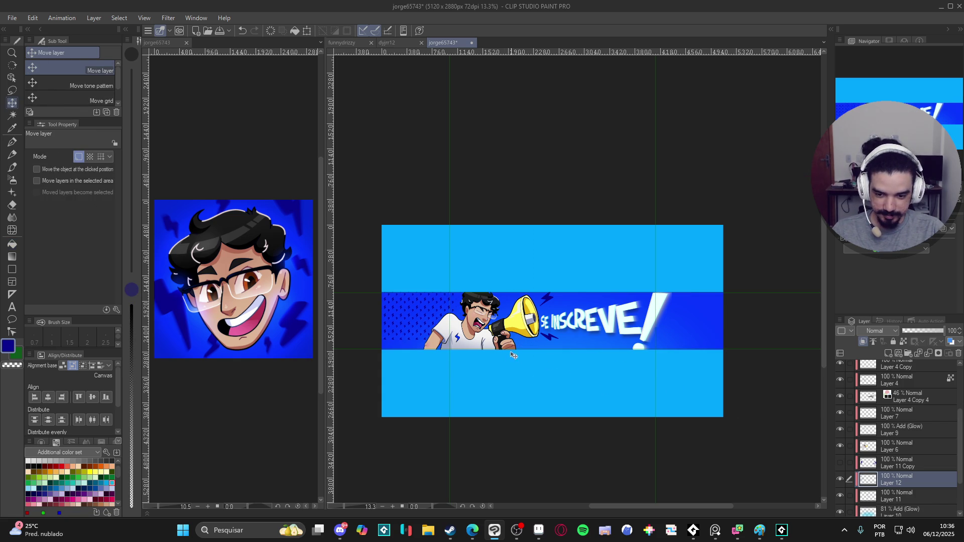
# Scale Layer 12's lightning pattern to 533% with hard-edged resampling, reposition it over the band, and commit
pyautogui.hotkey('ctrl', 't')
pyautogui.moveTo(456, 339); pyautogui.dragTo(547, 408)
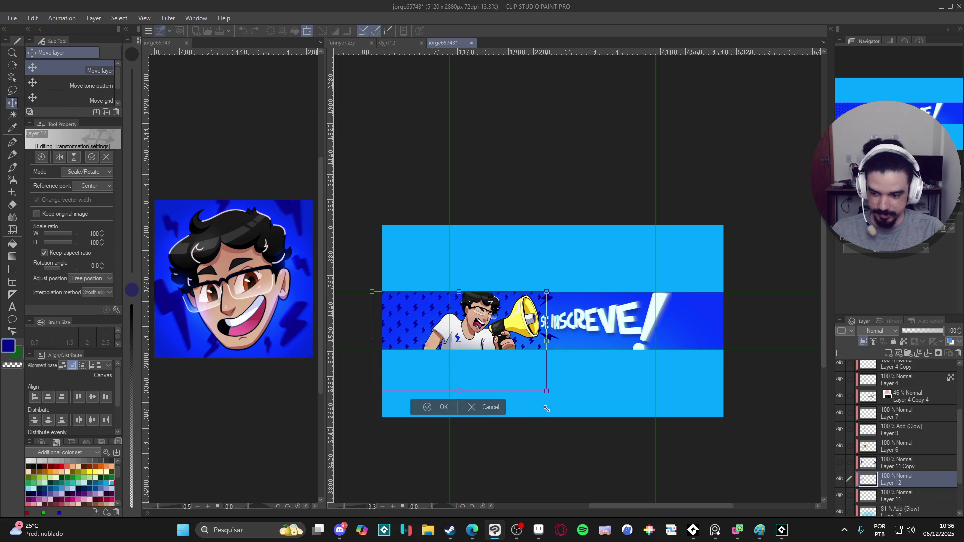
pyautogui.click(108, 293)
pyautogui.click(86, 314)
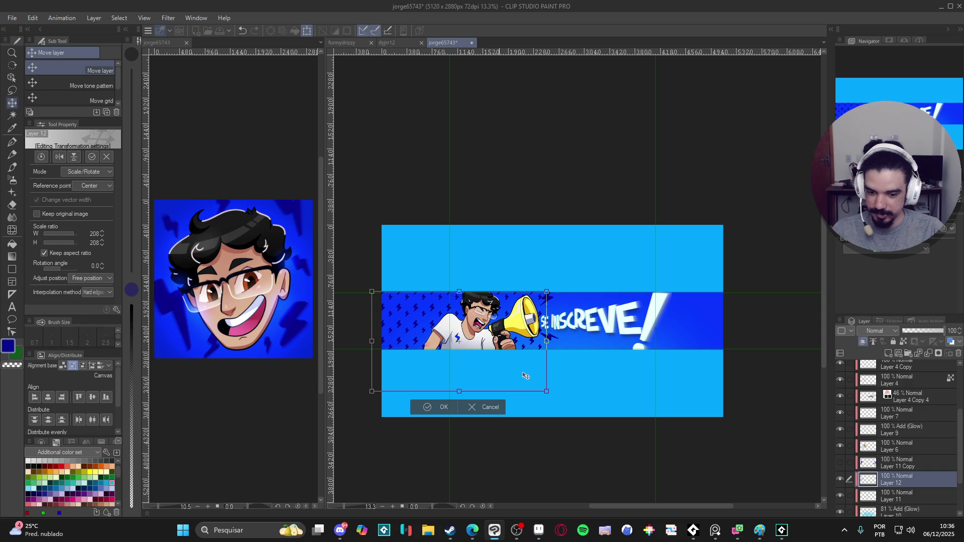
pyautogui.moveTo(549, 393); pyautogui.dragTo(691, 474)
pyautogui.moveTo(592, 418); pyautogui.dragTo(656, 379)
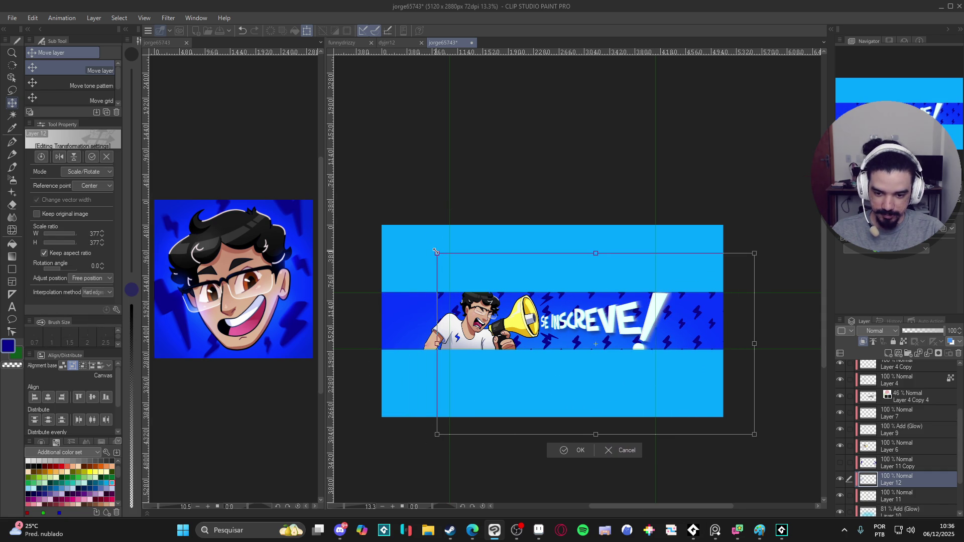
pyautogui.moveTo(436, 251); pyautogui.dragTo(307, 179)
pyautogui.moveTo(629, 244)
pyautogui.mouseDown()
pyautogui.moveTo(617, 229)
pyautogui.moveTo(624, 248)
pyautogui.moveTo(634, 234)
pyautogui.moveTo(622, 234)
pyautogui.mouseUp()
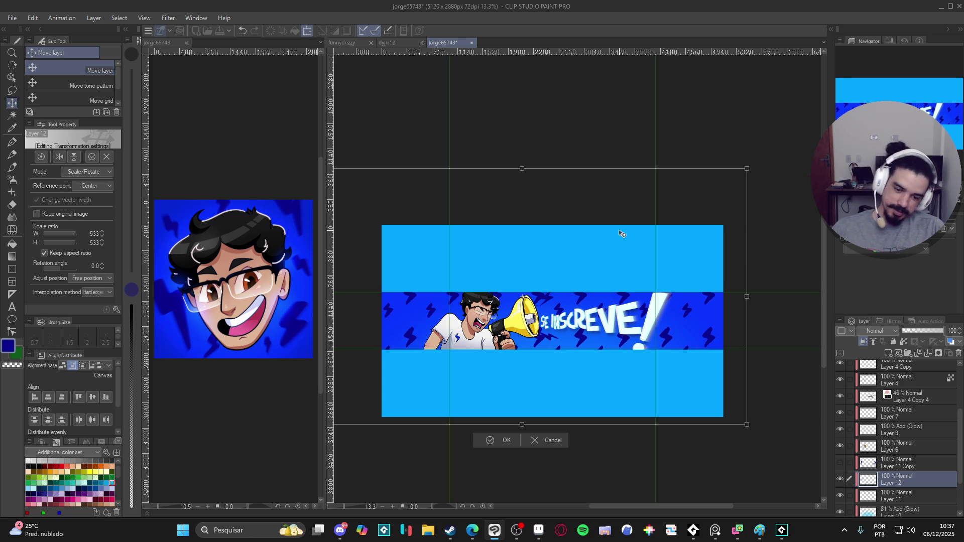
pyautogui.press('Return')
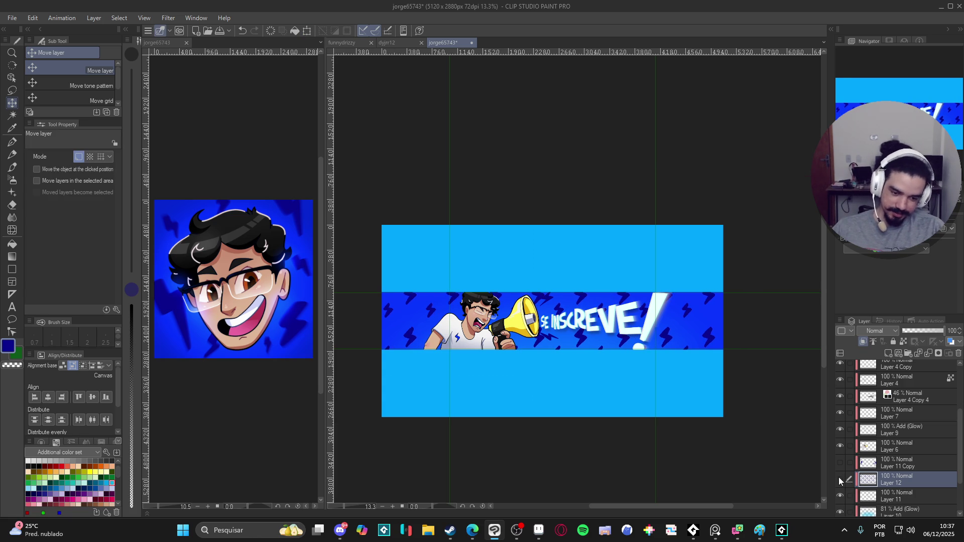
# Switch to the Fill tool and hide Layer 12
pyautogui.press('g')
pyautogui.press('g')
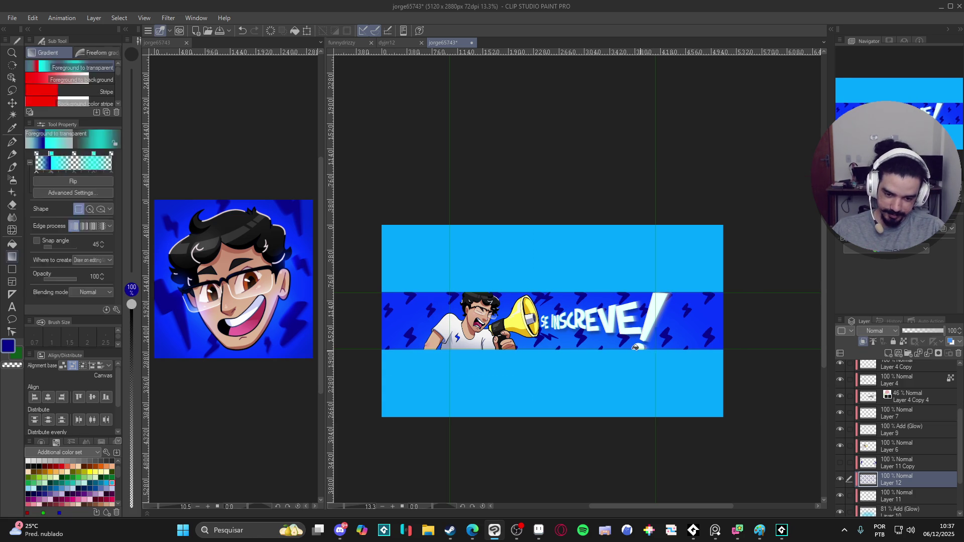
pyautogui.scroll(3, 608, 353)
pyautogui.scroll(-2, 608, 353)
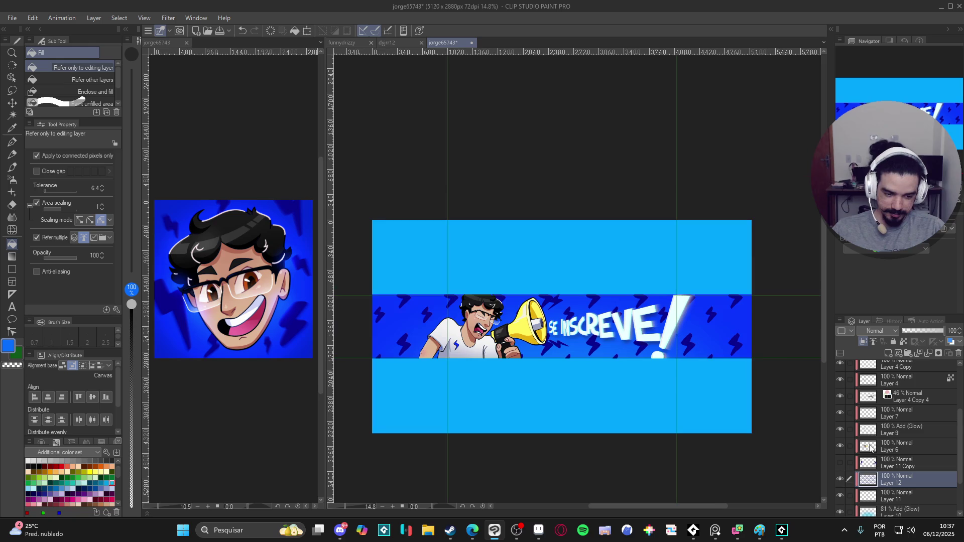
pyautogui.scroll(1, 747, 316)
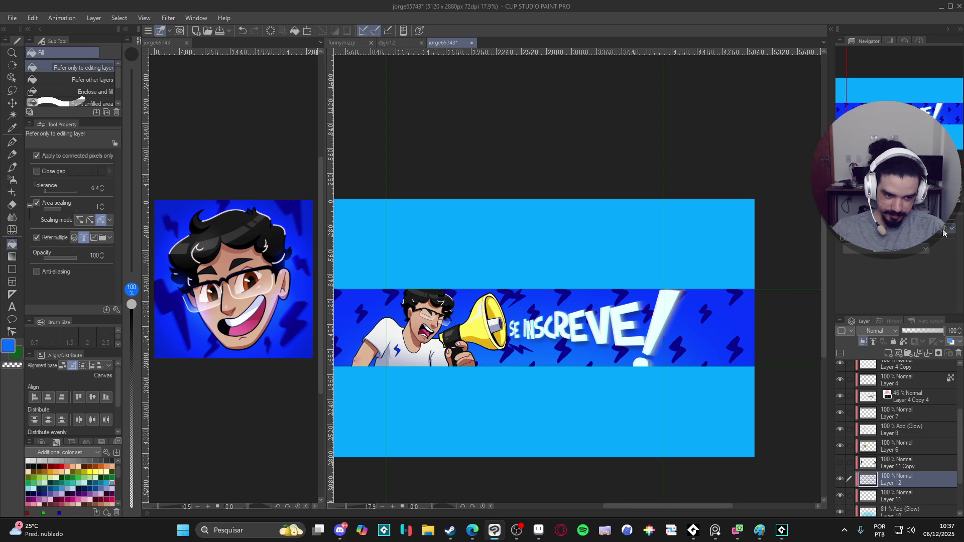
pyautogui.scroll(-2, 581, 385)
pyautogui.scroll(2, 581, 384)
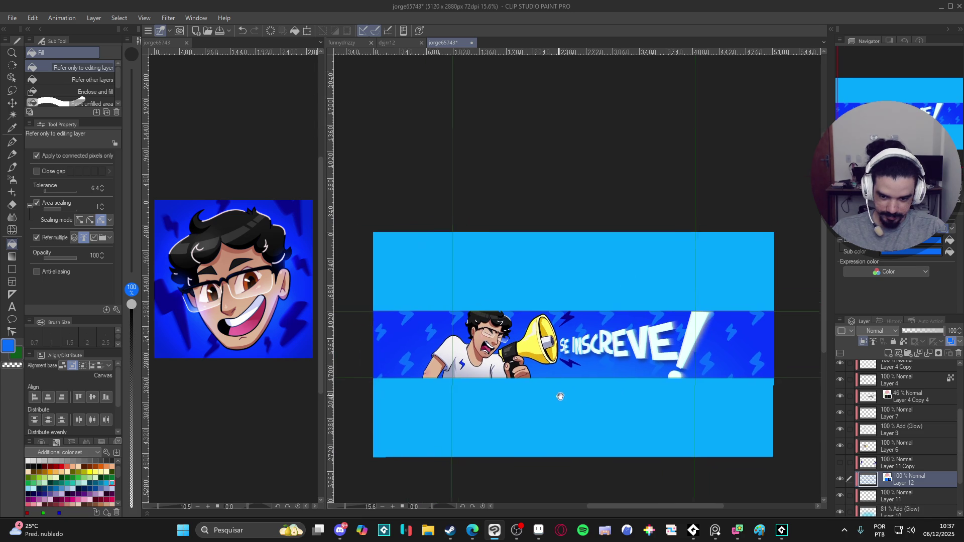
pyautogui.scroll(4, 477, 388)
pyautogui.scroll(-3, 482, 388)
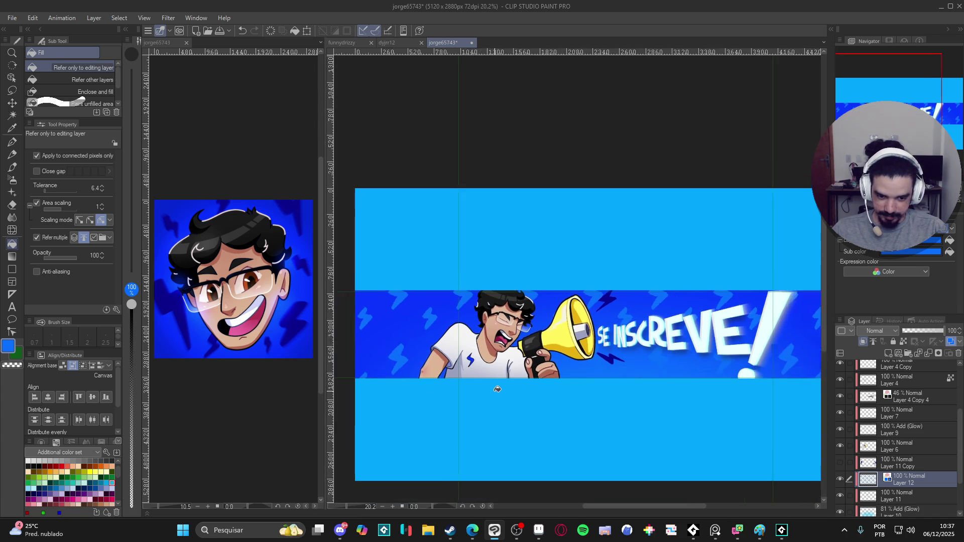
pyautogui.scroll(-1, 497, 389)
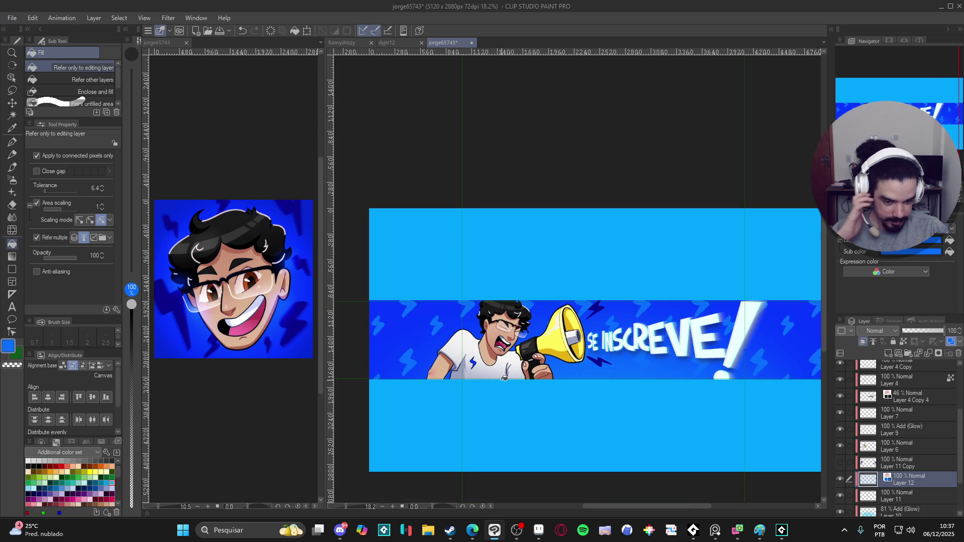
pyautogui.click(840, 480)
# Make the Guide layer the active layer
pyautogui.scroll(-2, 623, 413)
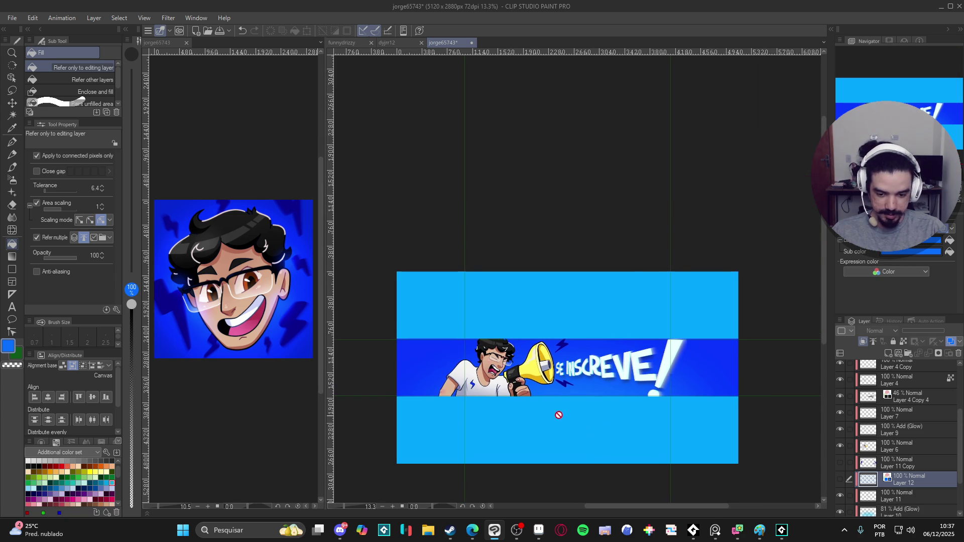
pyautogui.scroll(2, 530, 400)
pyautogui.scroll(-2, 888, 475)
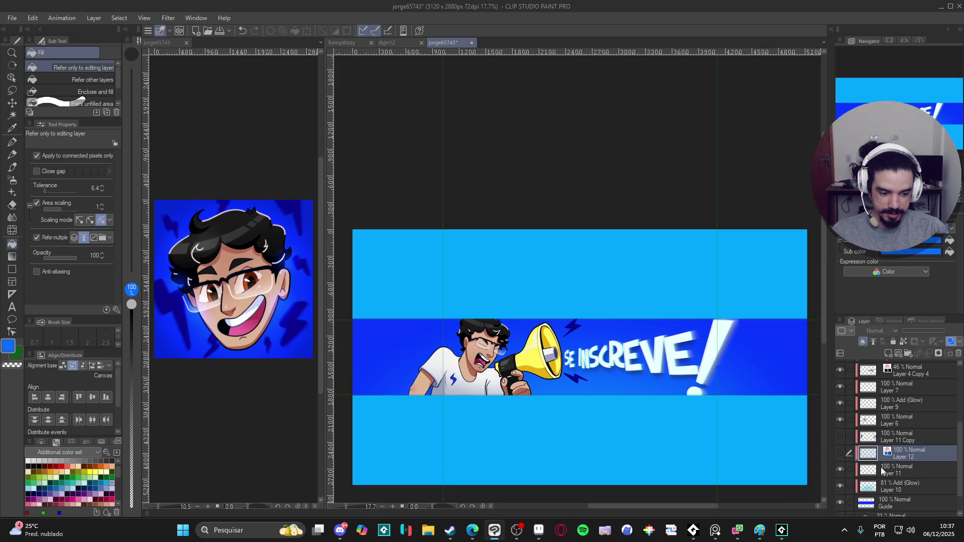
pyautogui.click(887, 506)
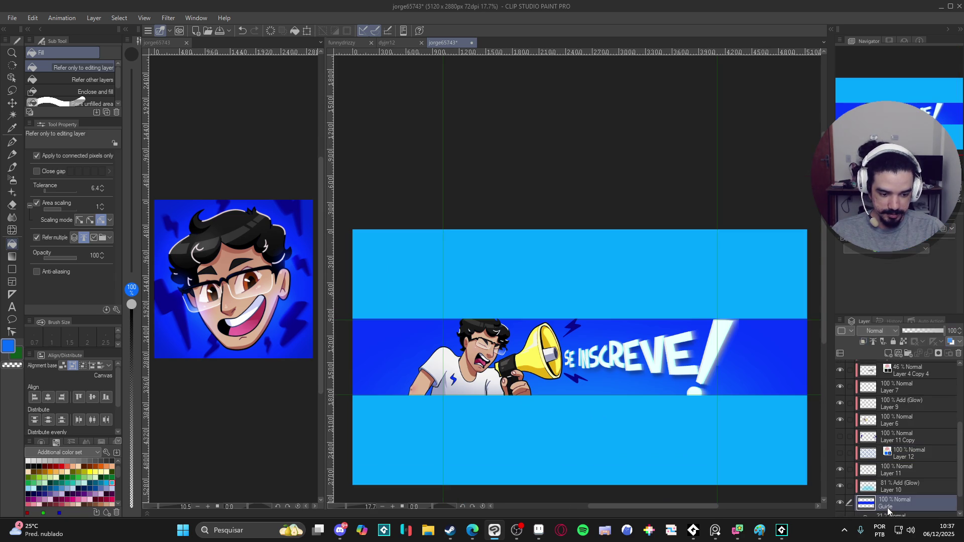
# Set up the soft airbrush at size 1200 with a dark blue colour
pyautogui.press('b')
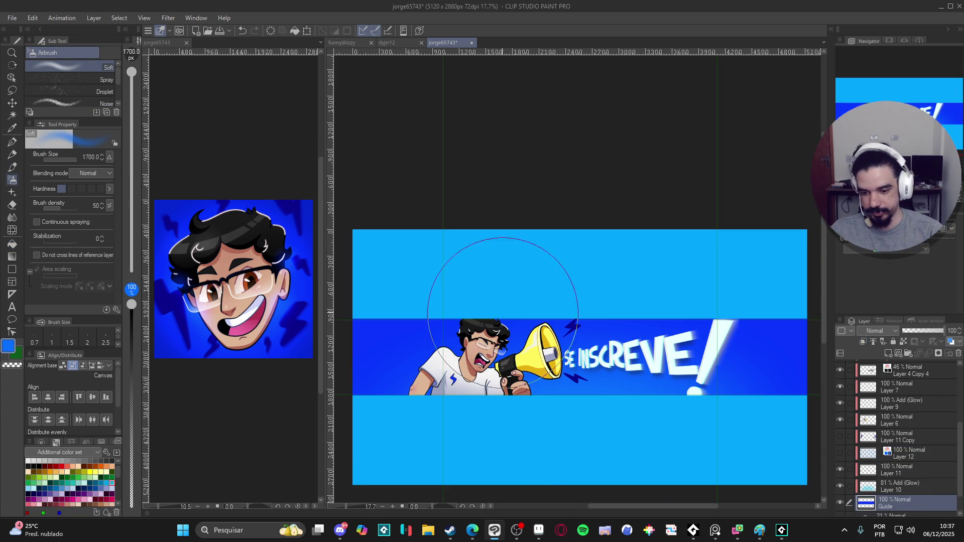
pyautogui.moveTo(495, 293); pyautogui.dragTo(516, 294)
pyautogui.keyDown('alt'); pyautogui.click(600, 324); pyautogui.keyUp('alt')
pyautogui.press('[')
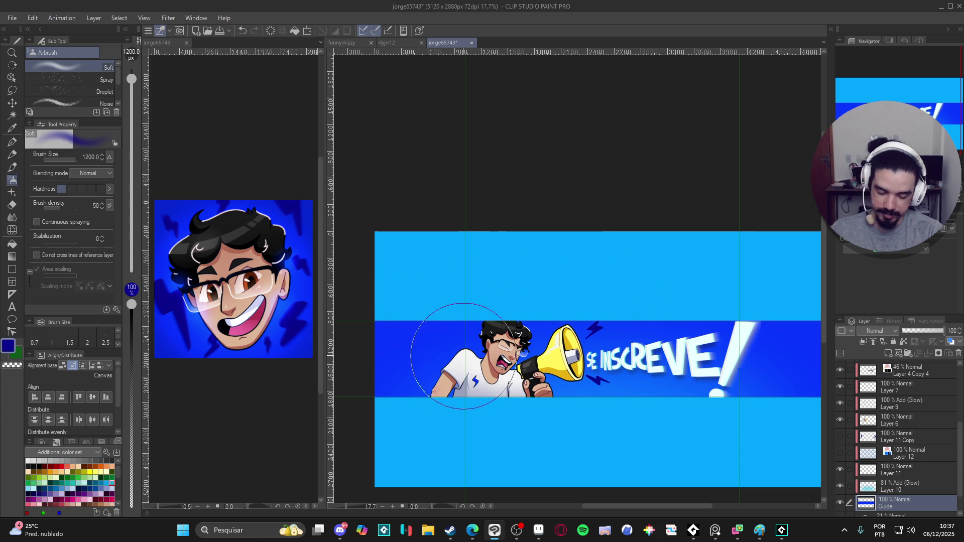
pyautogui.moveTo(452, 345); pyautogui.dragTo(492, 334)
pyautogui.press('[')
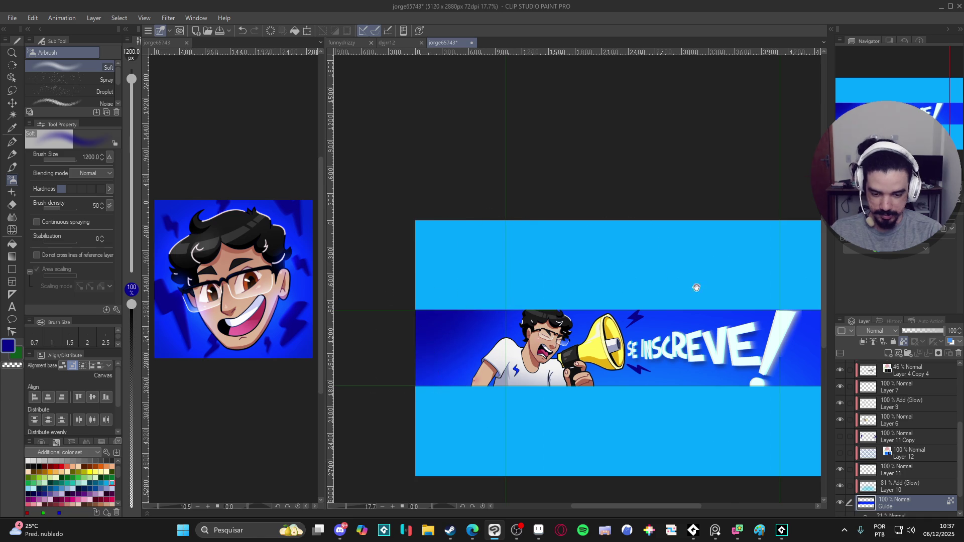
pyautogui.moveTo(687, 284); pyautogui.dragTo(648, 289)
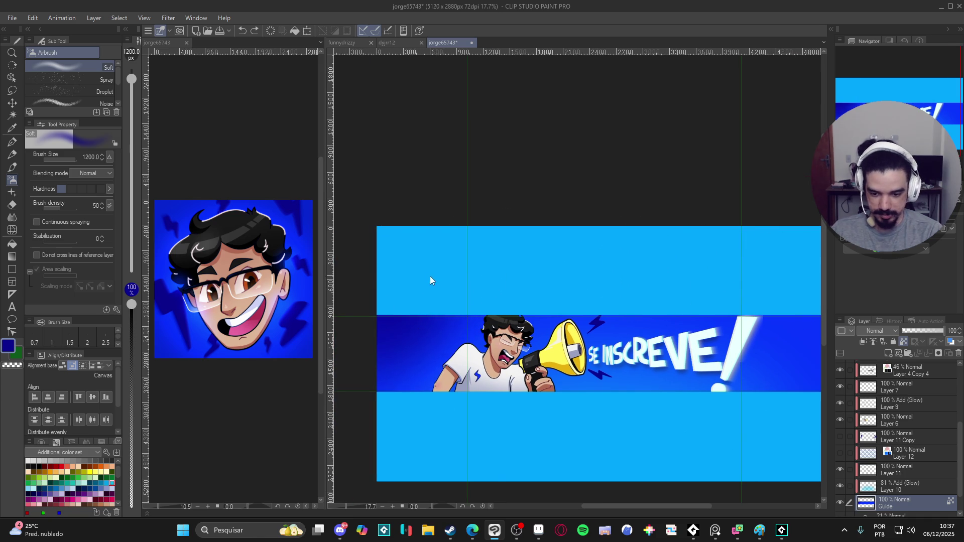
pyautogui.moveTo(363, 278); pyautogui.dragTo(447, 269)
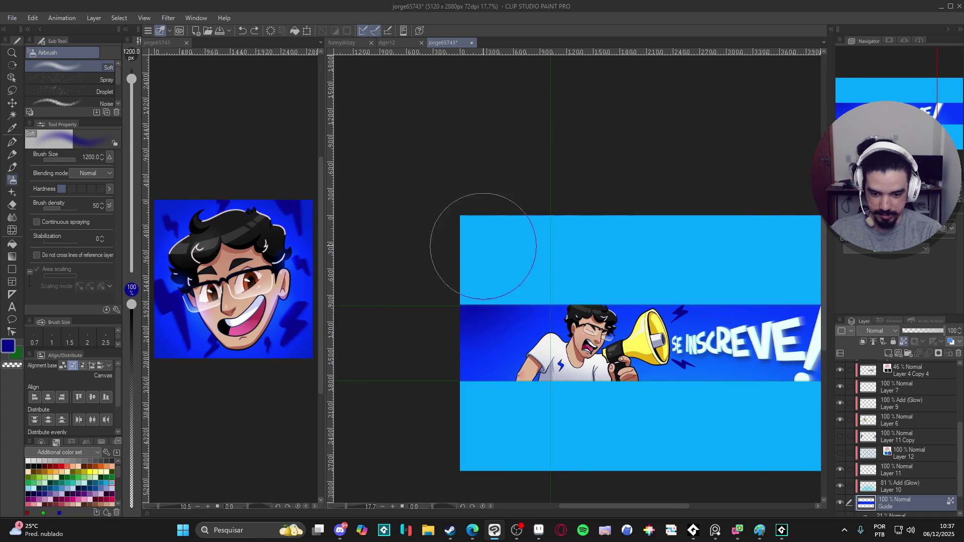
pyautogui.moveTo(683, 211)
pyautogui.mouseDown()
pyautogui.moveTo(636, 227)
pyautogui.moveTo(454, 248)
pyautogui.mouseUp()
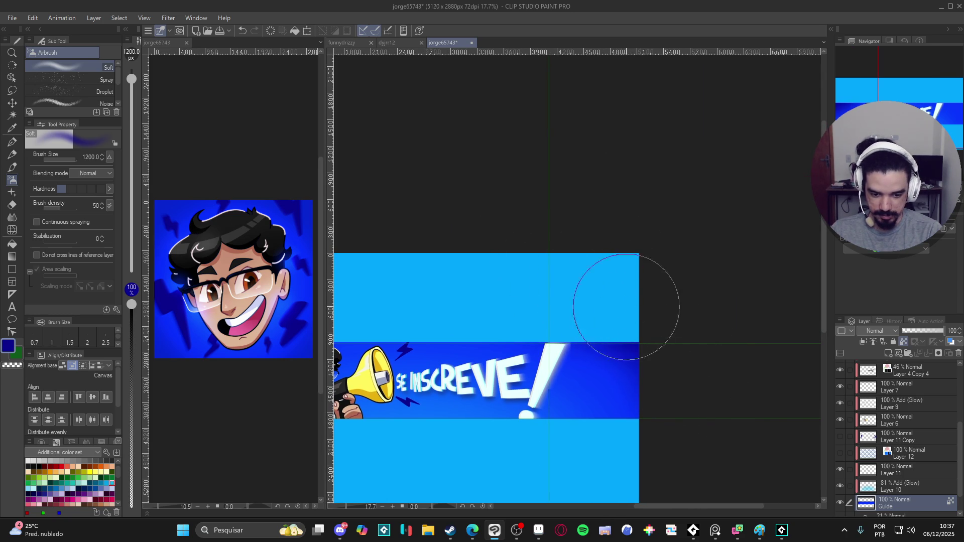
pyautogui.scroll(-3, 499, 323)
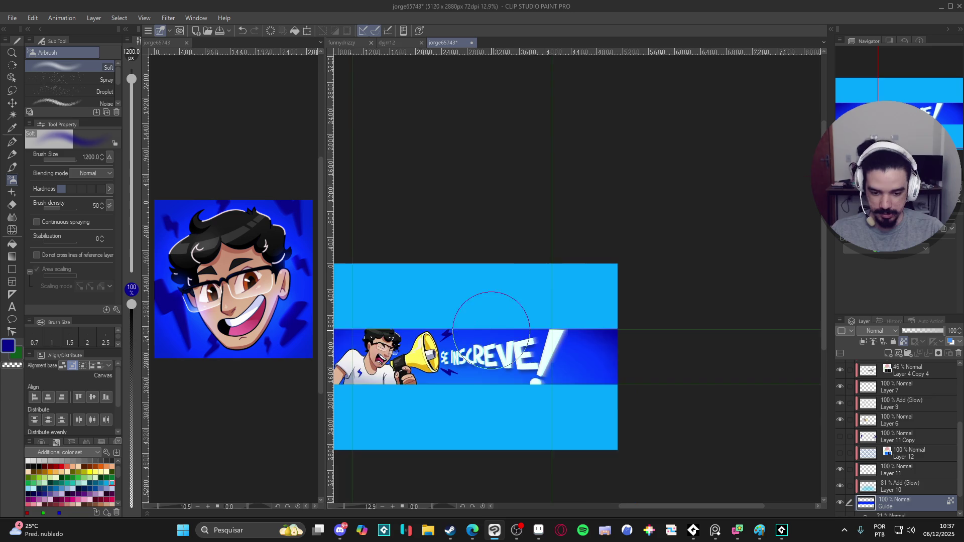
pyautogui.scroll(3, 496, 327)
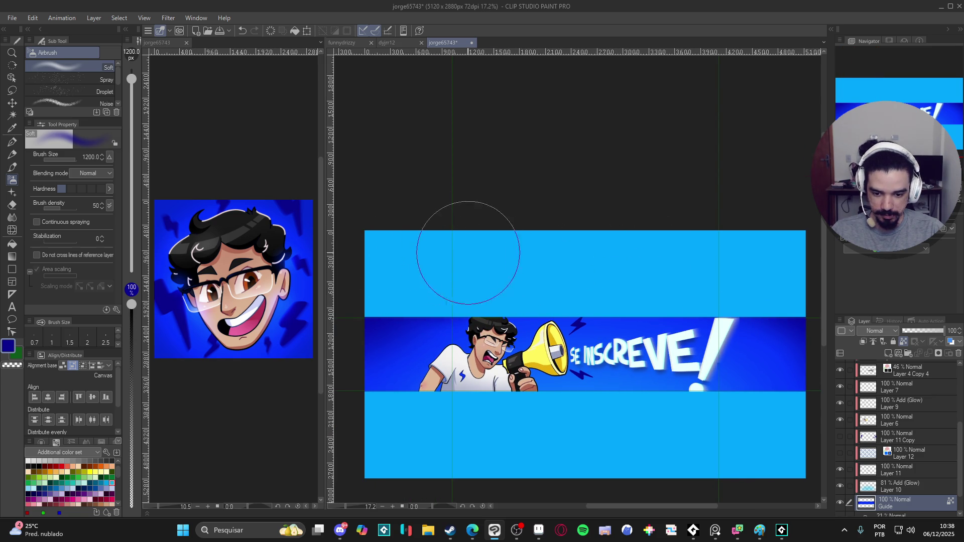
pyautogui.scroll(1, 553, 226)
pyautogui.scroll(1, 694, 241)
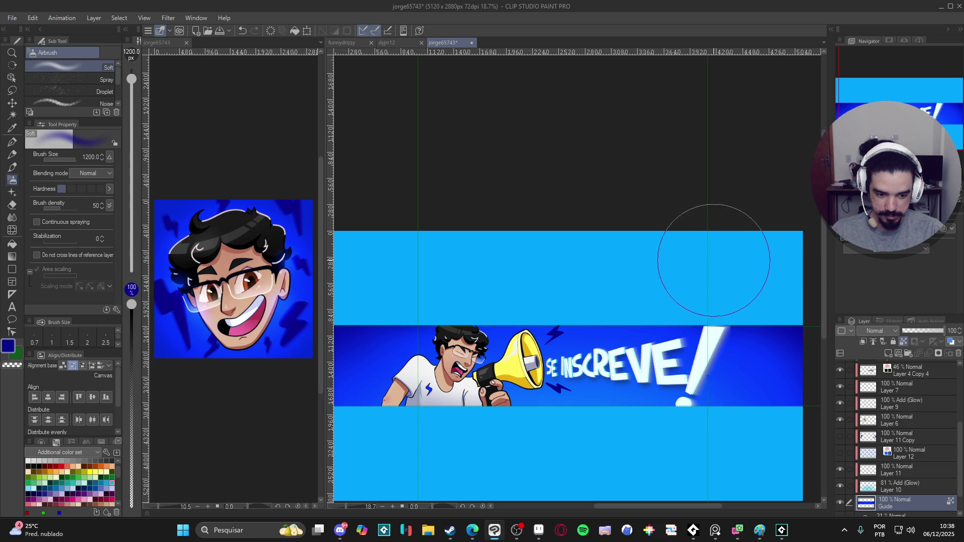
pyautogui.scroll(-2, 705, 258)
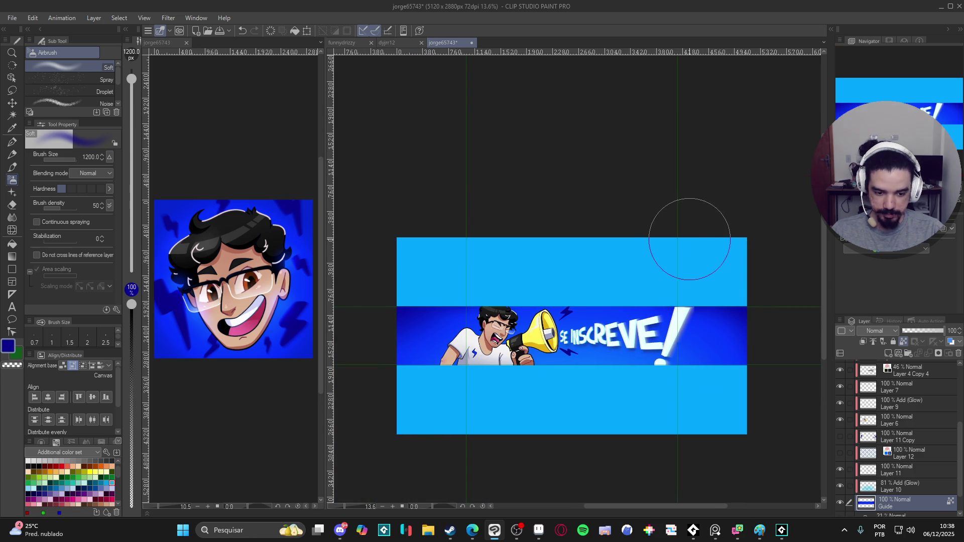
# Switch to a brighter blue matching the banner and save the file
pyautogui.keyDown('alt'); pyautogui.click(698, 332); pyautogui.keyUp('alt')
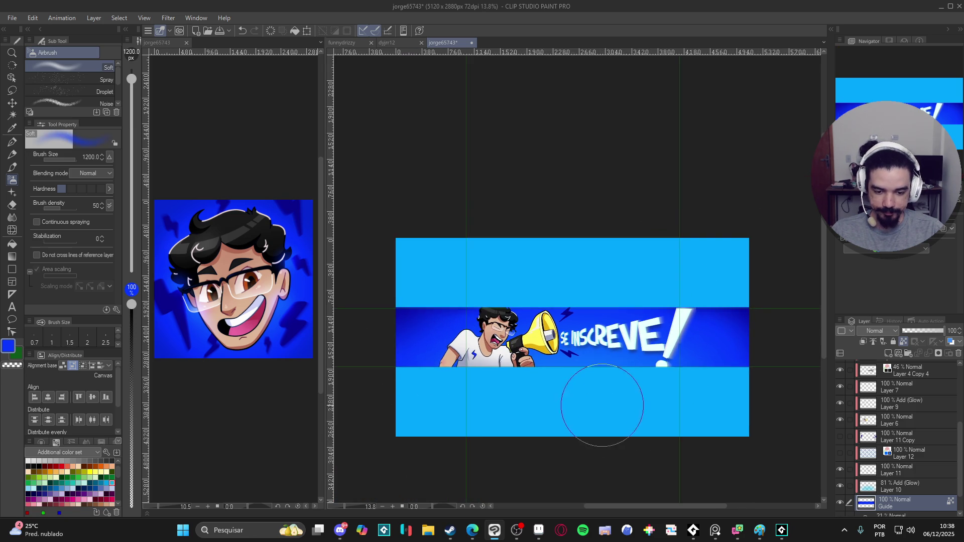
pyautogui.scroll(1, 615, 426)
pyautogui.hotkey('ctrl', 's')
pyautogui.scroll(2, 598, 402)
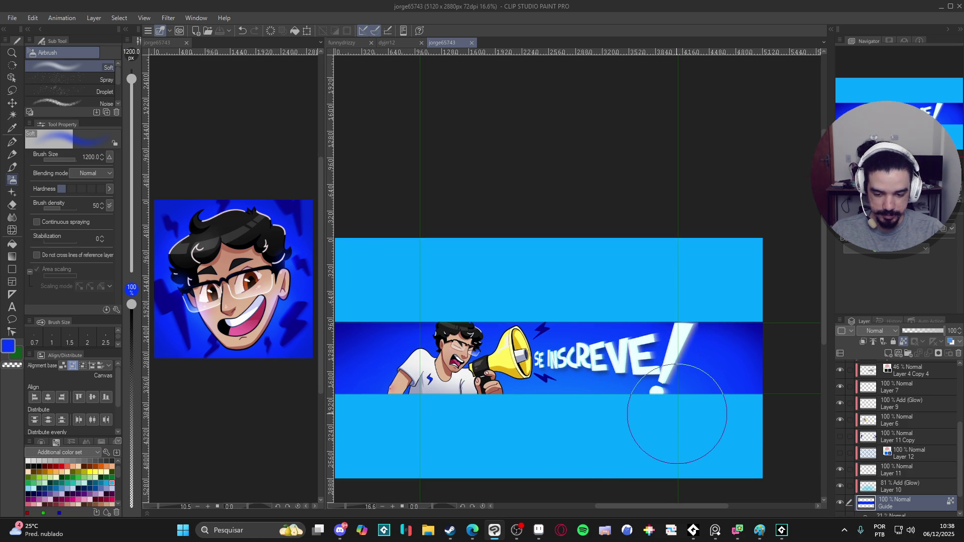
pyautogui.scroll(-1, 749, 409)
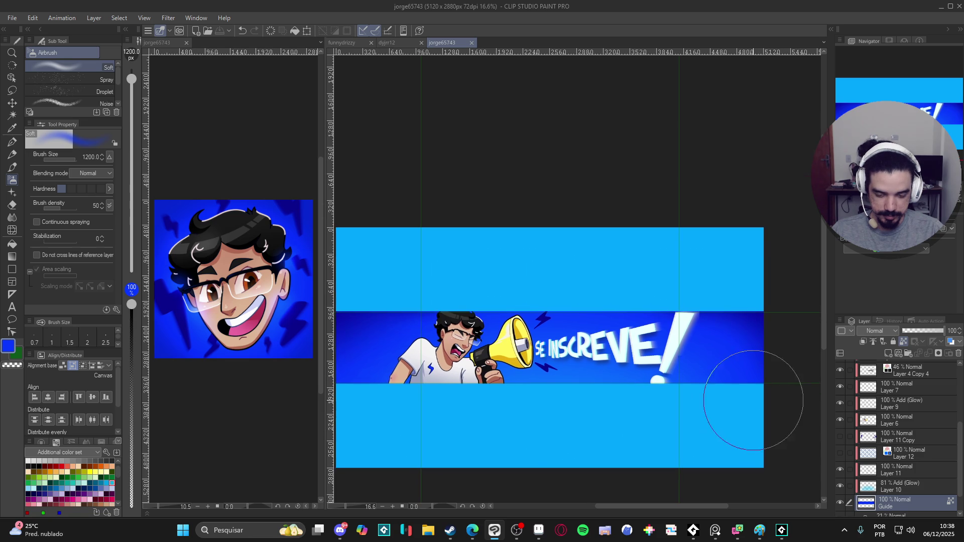
pyautogui.scroll(-1, 667, 416)
pyautogui.scroll(1, 641, 424)
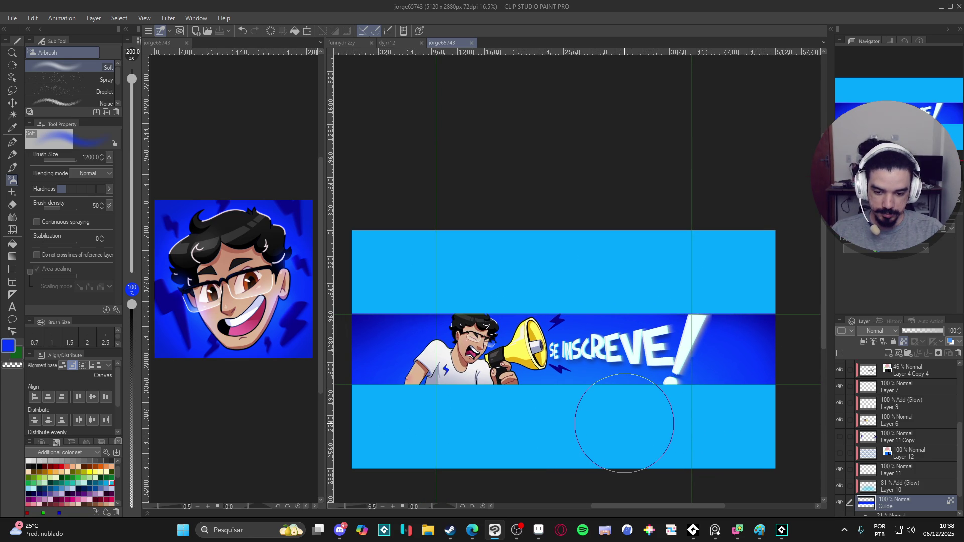
pyautogui.scroll(2, 610, 424)
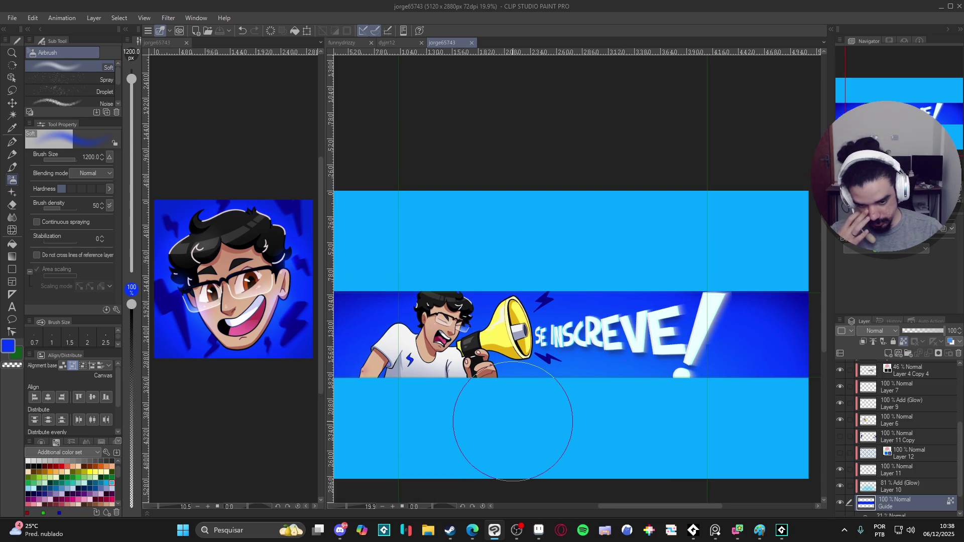
pyautogui.moveTo(495, 426); pyautogui.dragTo(572, 427)
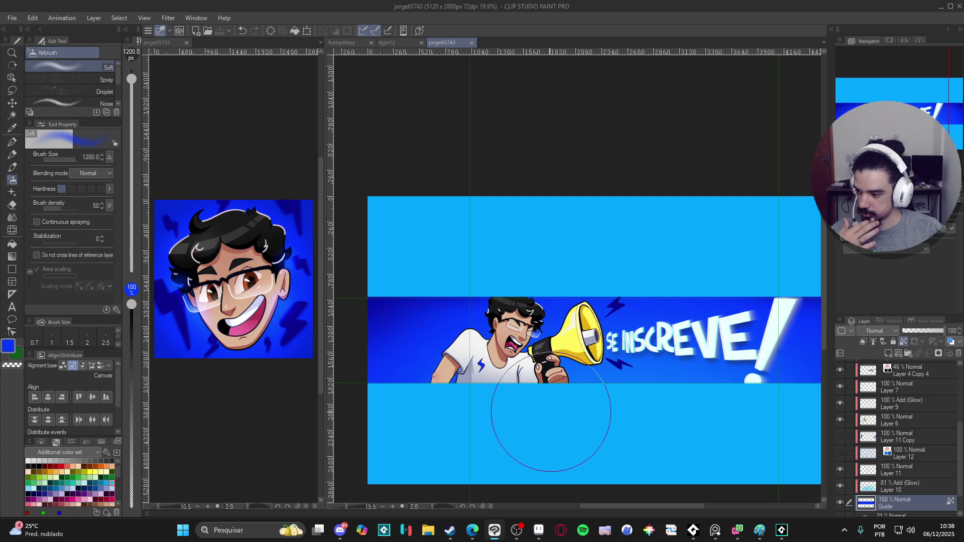
pyautogui.scroll(2, 852, 461)
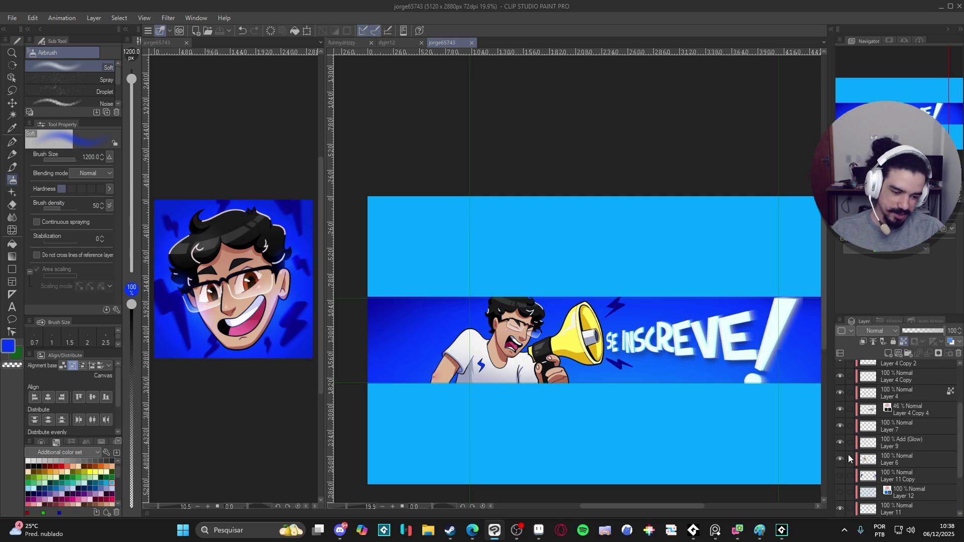
# Duplicate Layer 6 and turn the copy into a light grey layer-colour screentone
pyautogui.doubleClick(840, 460)
pyautogui.rightClick(915, 460)
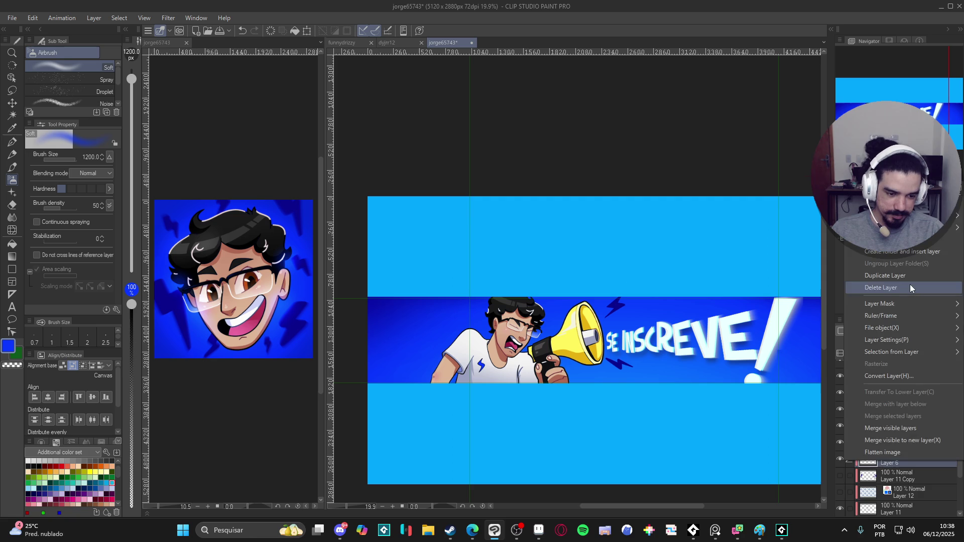
pyautogui.click(923, 277)
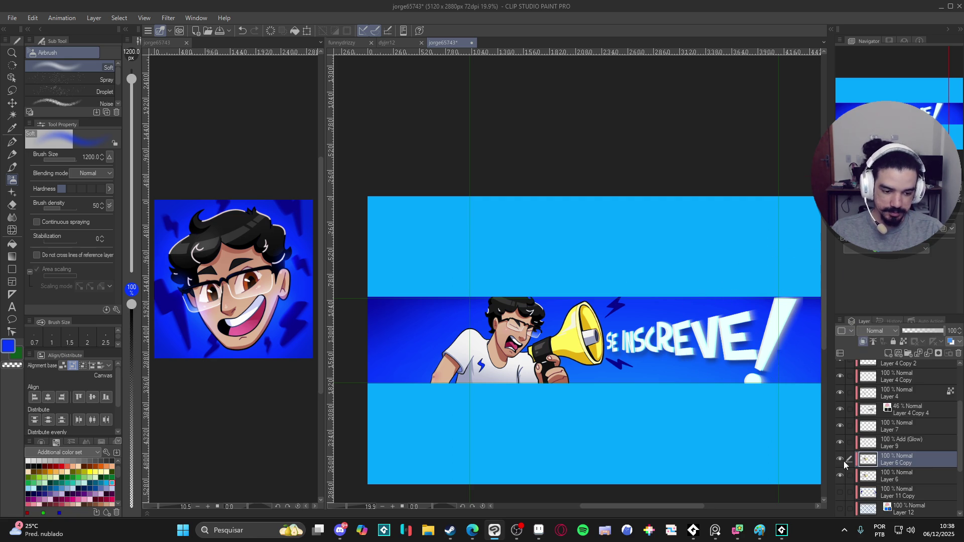
pyautogui.click(944, 231)
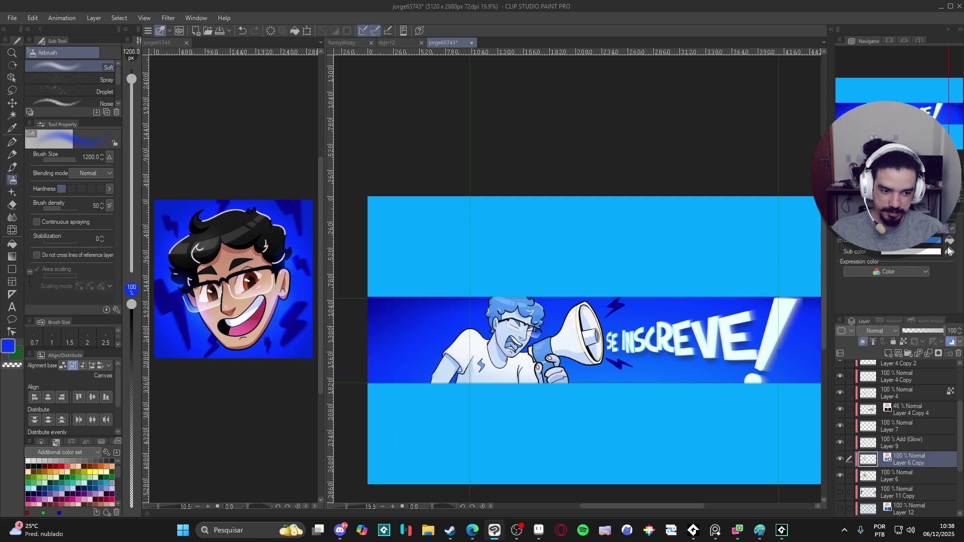
pyautogui.click(938, 234)
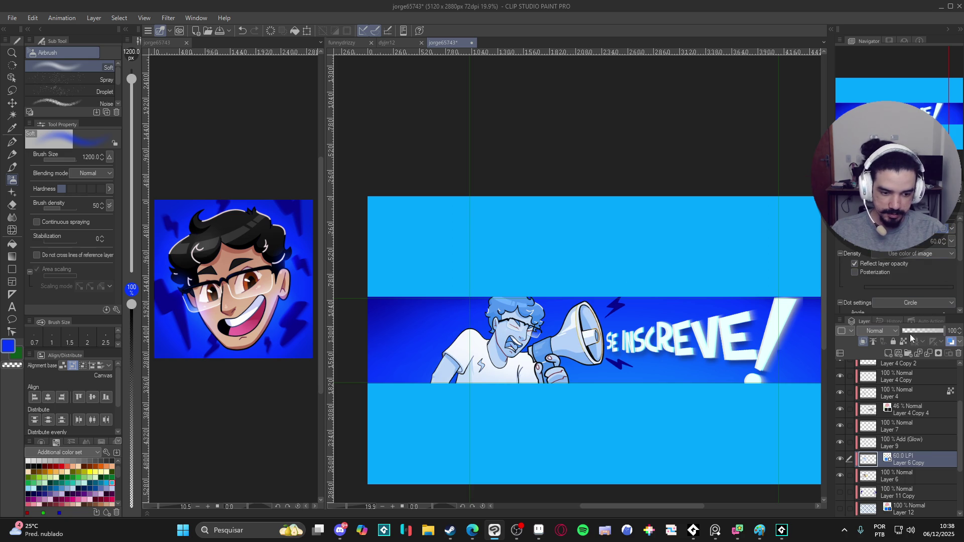
pyautogui.moveTo(905, 239)
pyautogui.mouseDown()
pyautogui.moveTo(894, 239)
pyautogui.moveTo(907, 239)
pyautogui.mouseUp()
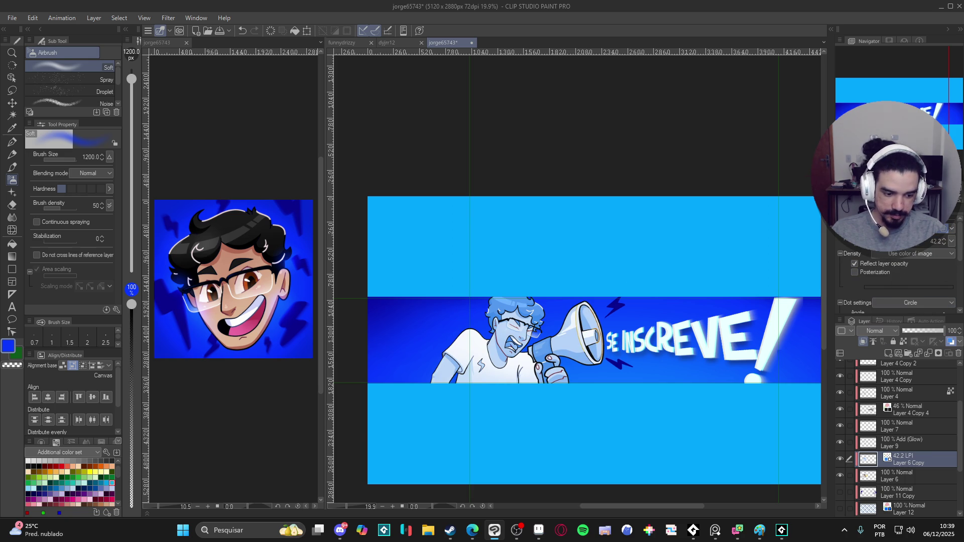
pyautogui.click(29, 461)
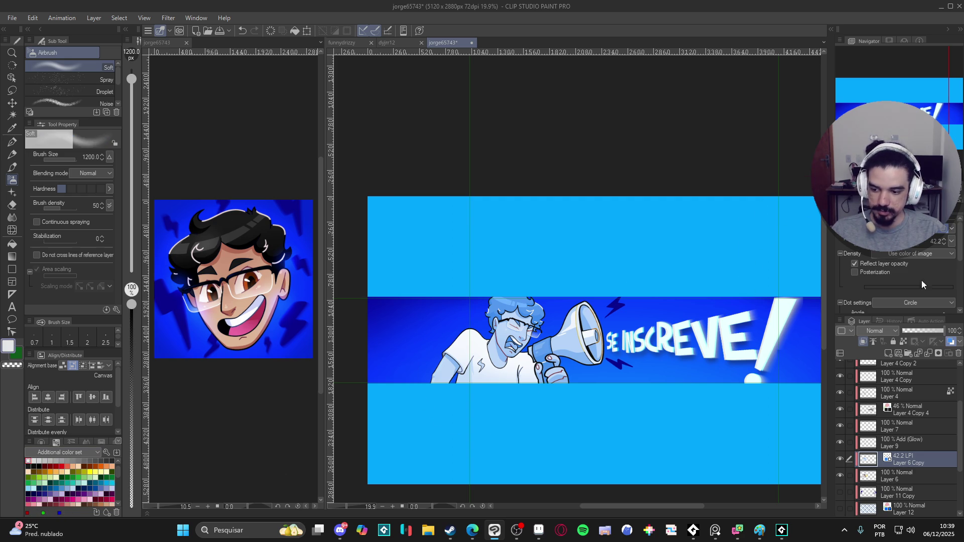
# Experiment with the tone frequency, settling on a coarse 6.9 LPI line pattern
pyautogui.scroll(-1, 946, 229)
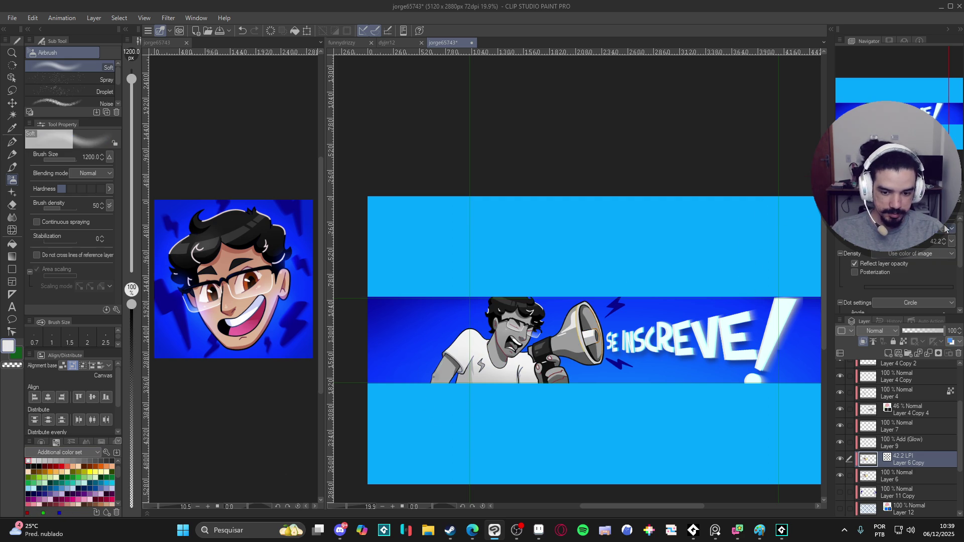
pyautogui.scroll(4, 502, 409)
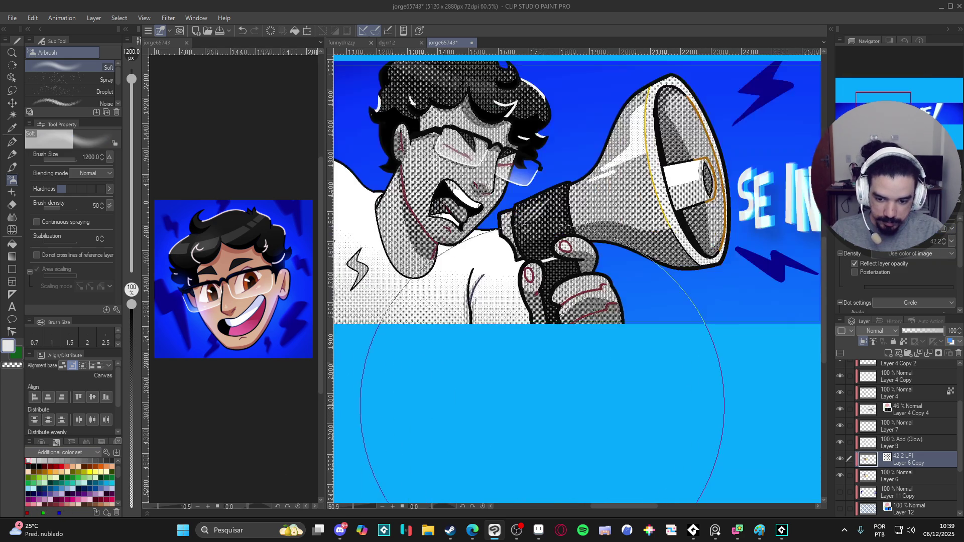
pyautogui.scroll(2, 542, 406)
pyautogui.scroll(-2, 542, 407)
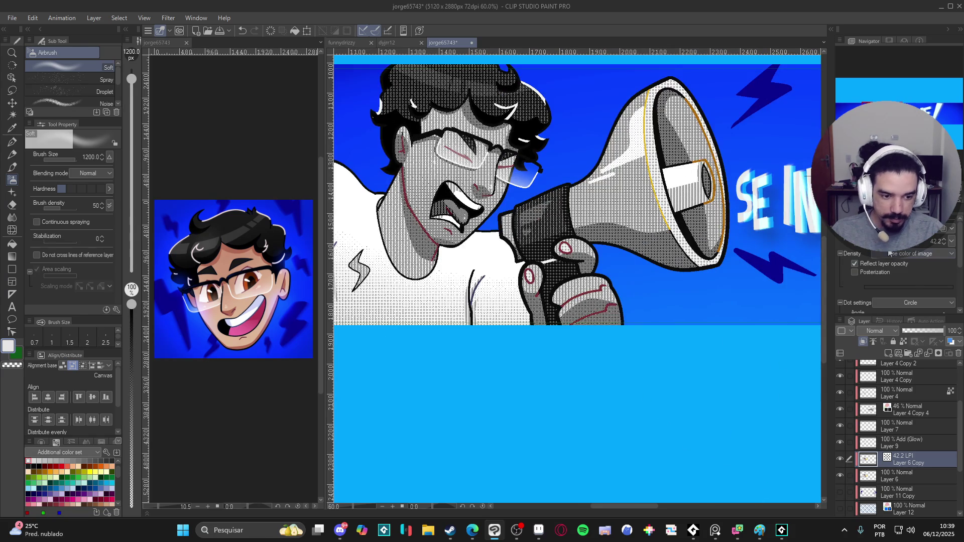
pyautogui.moveTo(889, 242); pyautogui.dragTo(909, 241)
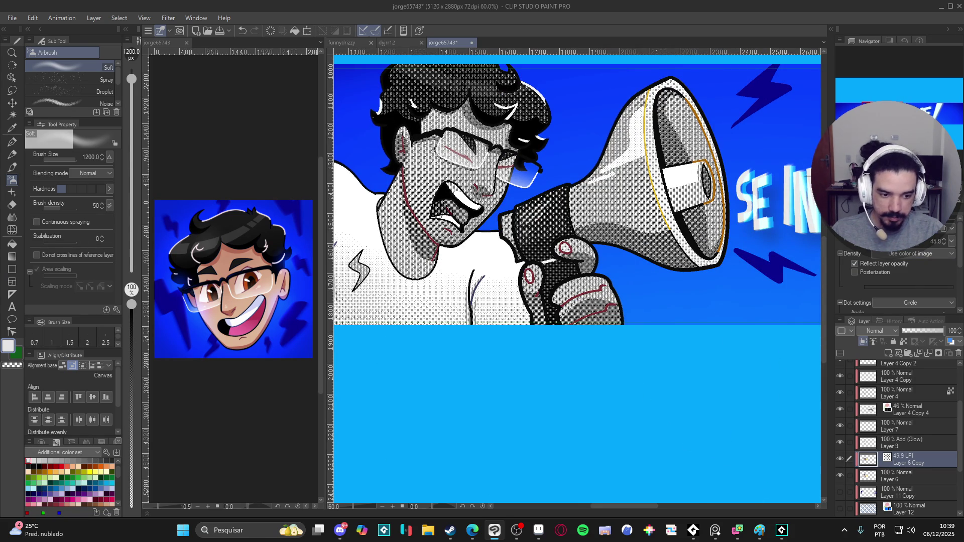
pyautogui.scroll(-3, 900, 282)
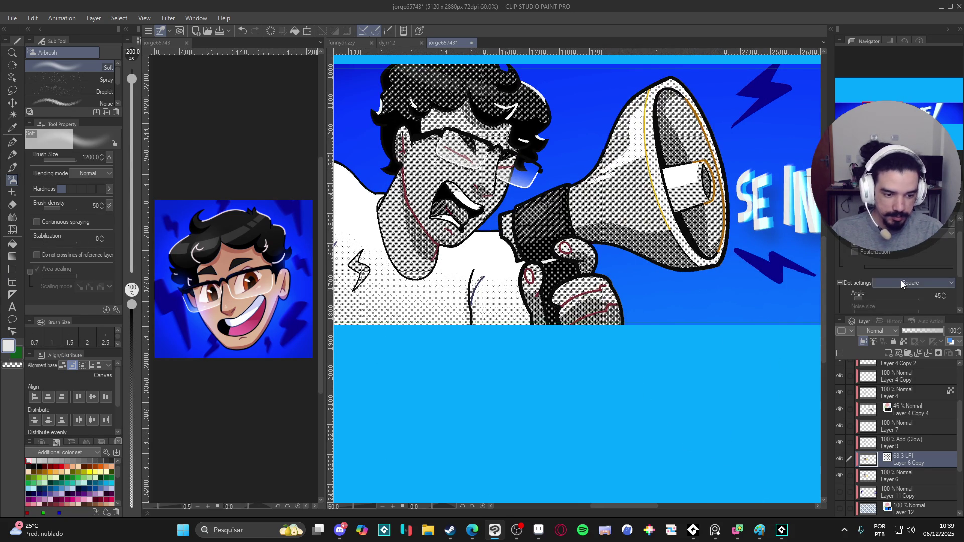
pyautogui.scroll(-3, 857, 266)
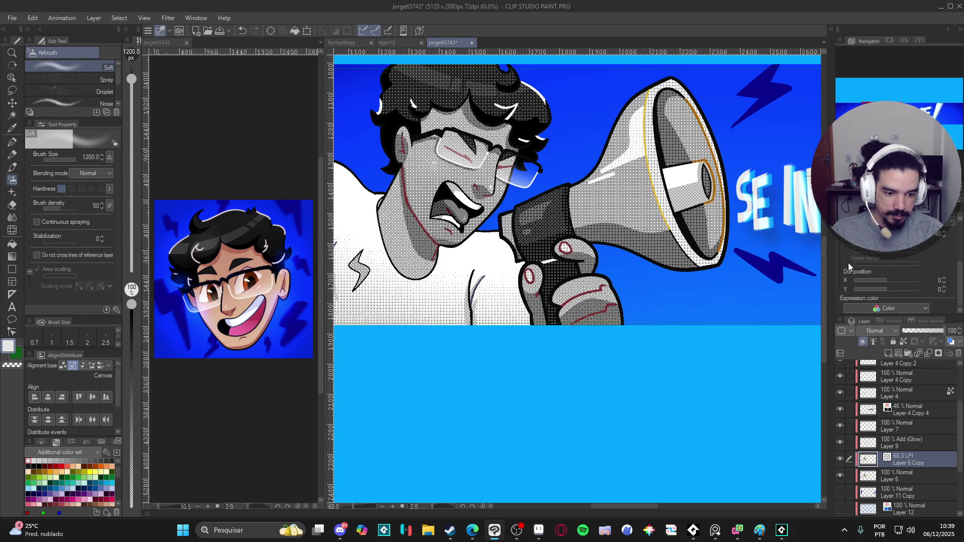
pyautogui.scroll(3, 848, 265)
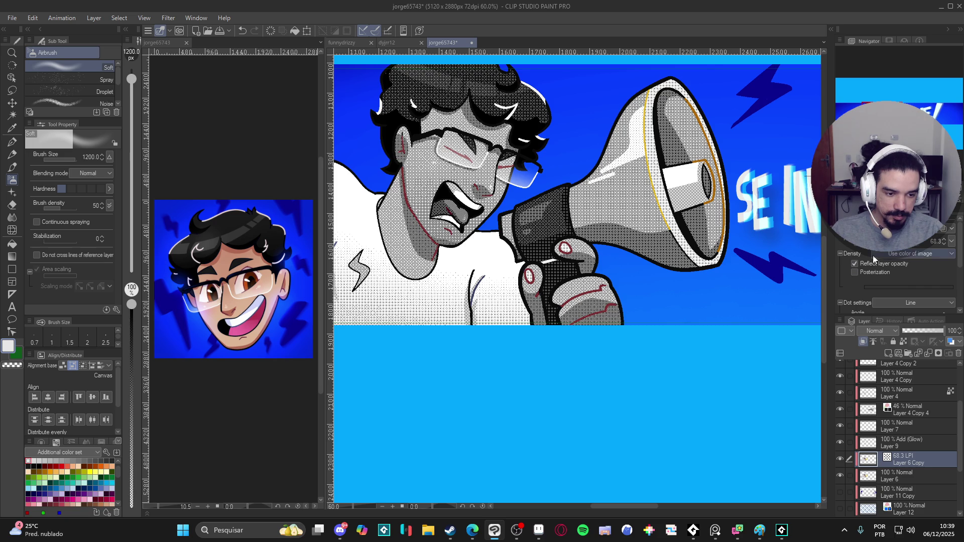
pyautogui.click(877, 241)
pyautogui.click(869, 242)
pyautogui.click(867, 242)
pyautogui.click(861, 242)
pyautogui.click(853, 248)
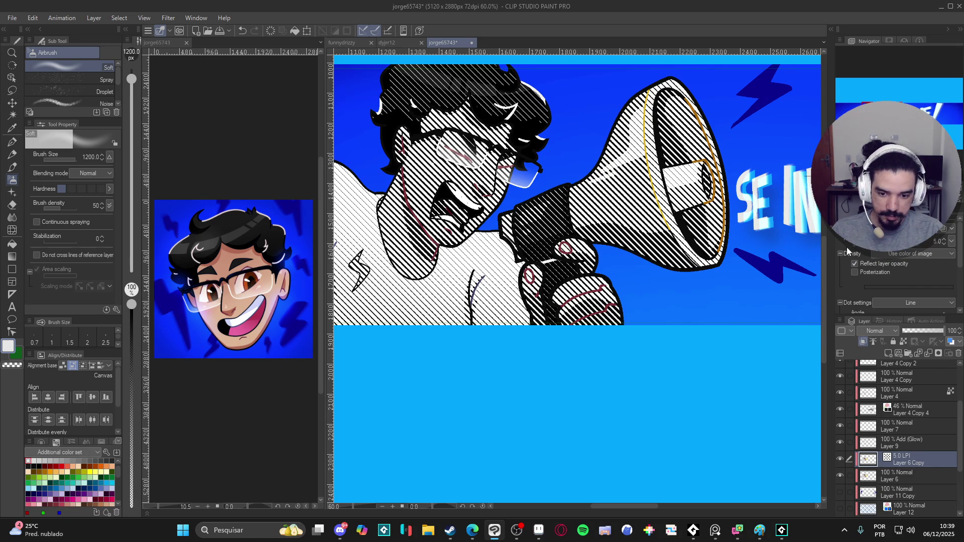
pyautogui.moveTo(853, 251)
pyautogui.mouseDown()
pyautogui.moveTo(880, 254)
pyautogui.moveTo(855, 255)
pyautogui.mouseUp()
pyautogui.scroll(-4, 534, 303)
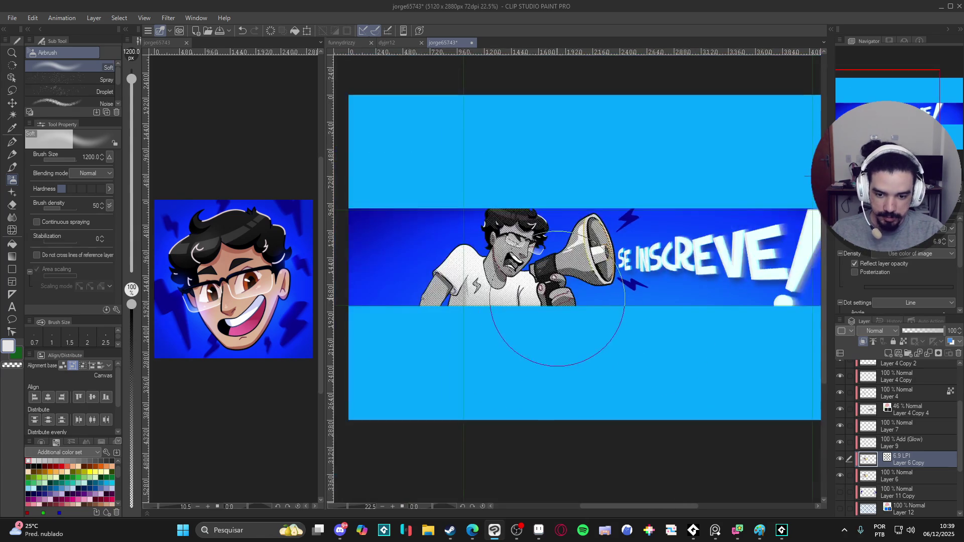
pyautogui.moveTo(535, 304); pyautogui.dragTo(562, 363)
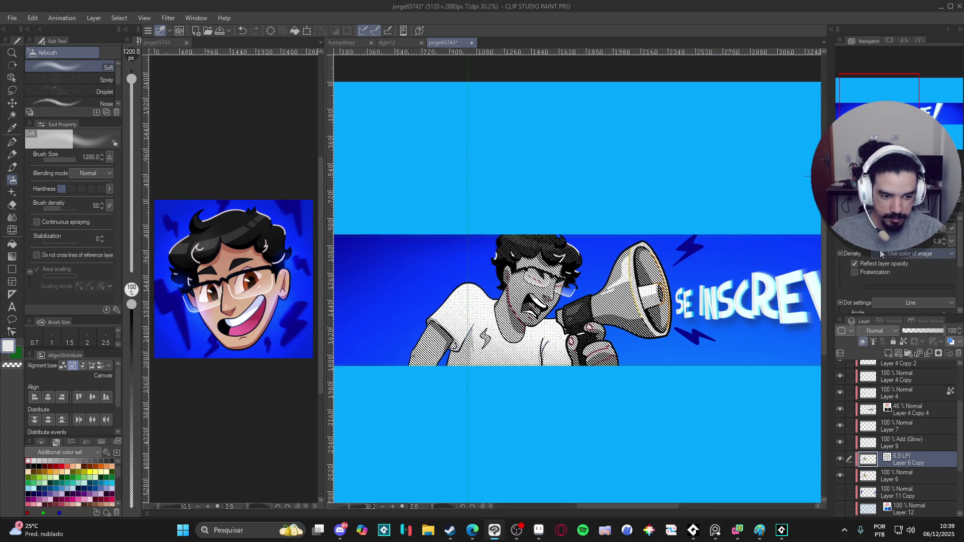
# Blend the tone layer in Multiply and switch its pattern back to dots
pyautogui.click(876, 329)
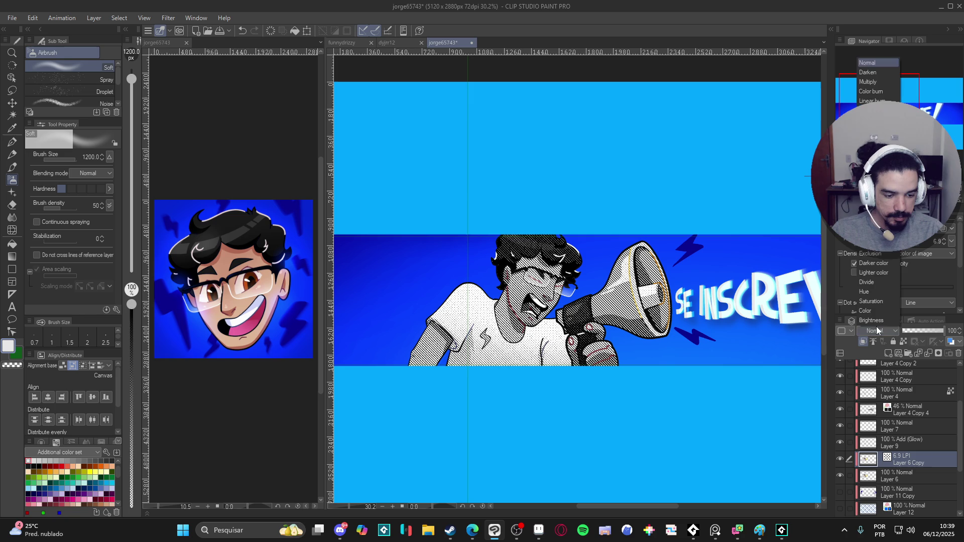
pyautogui.click(881, 83)
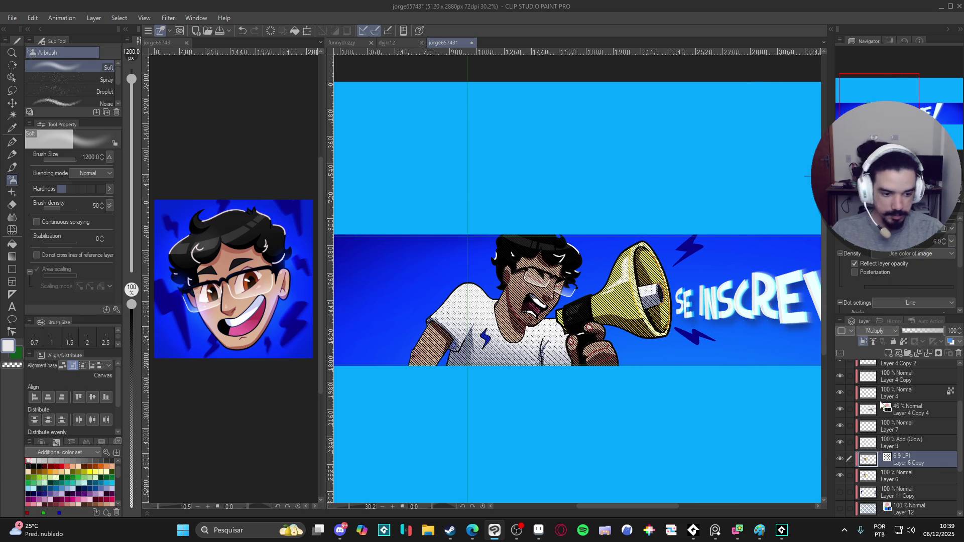
pyautogui.click(943, 231)
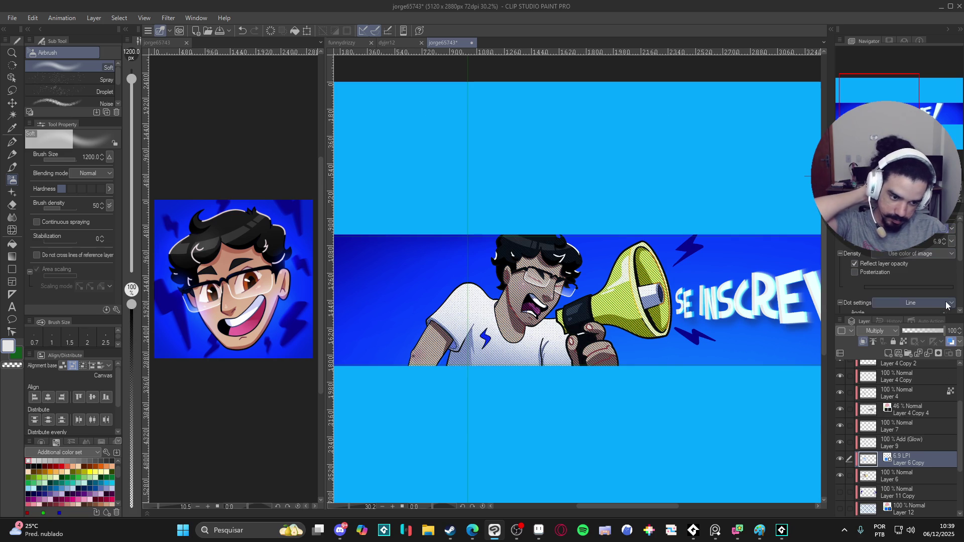
# Make the tone's layer colour near-black and restore a light grey sub colour
pyautogui.moveTo(960, 249); pyautogui.dragTo(960, 274)
pyautogui.scroll(-3, 960, 274)
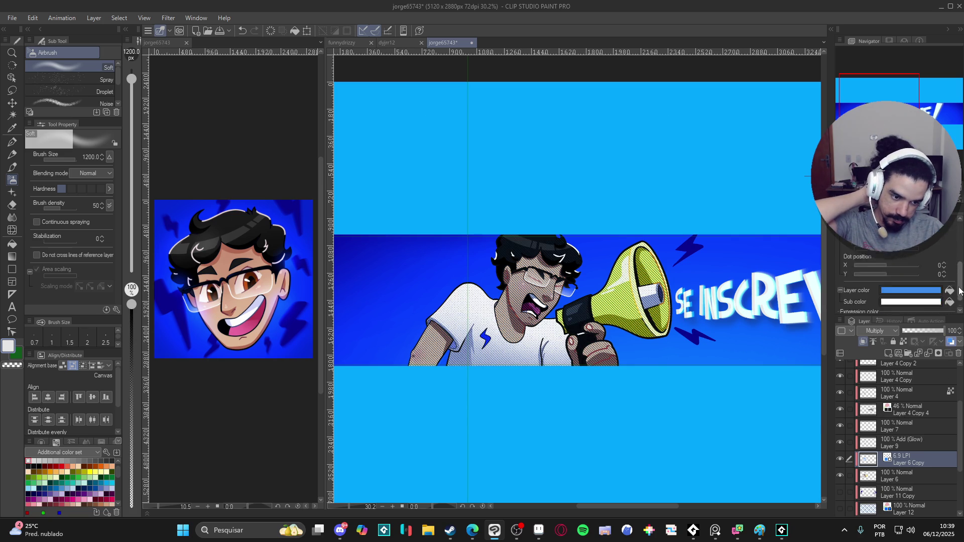
pyautogui.click(949, 280)
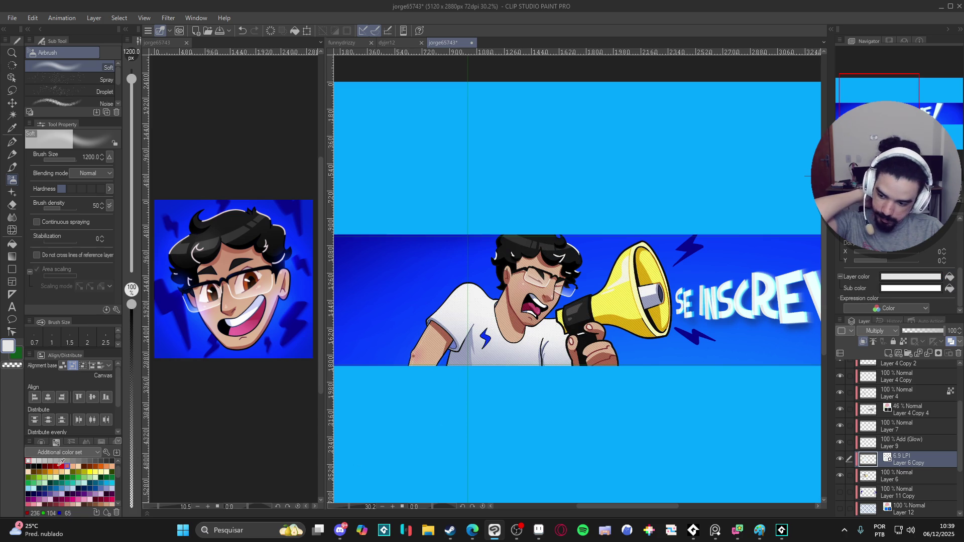
pyautogui.click(29, 466)
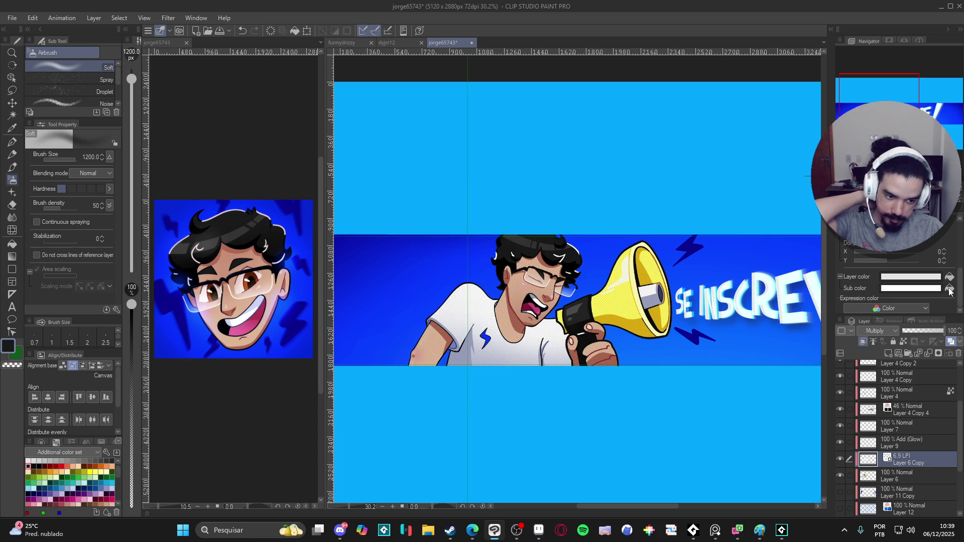
pyautogui.click(950, 290)
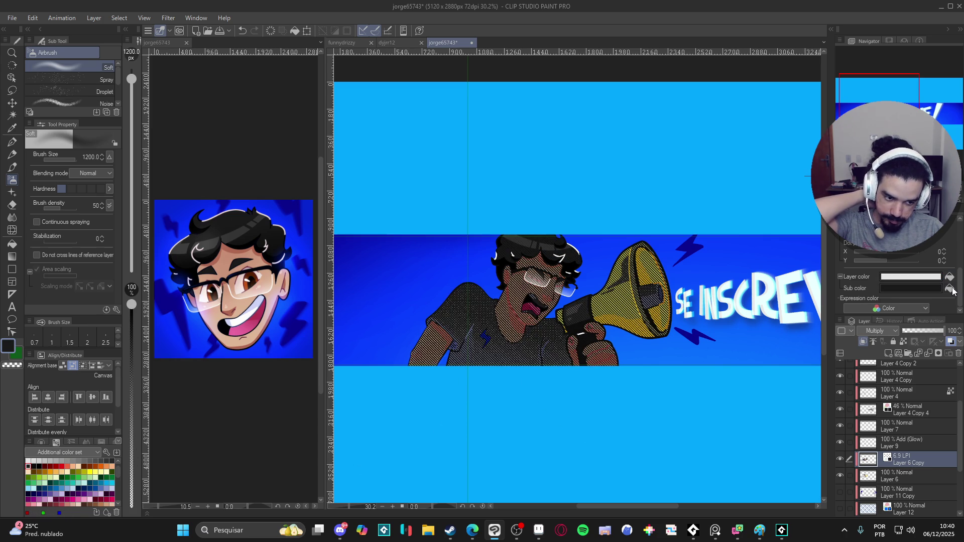
pyautogui.click(950, 279)
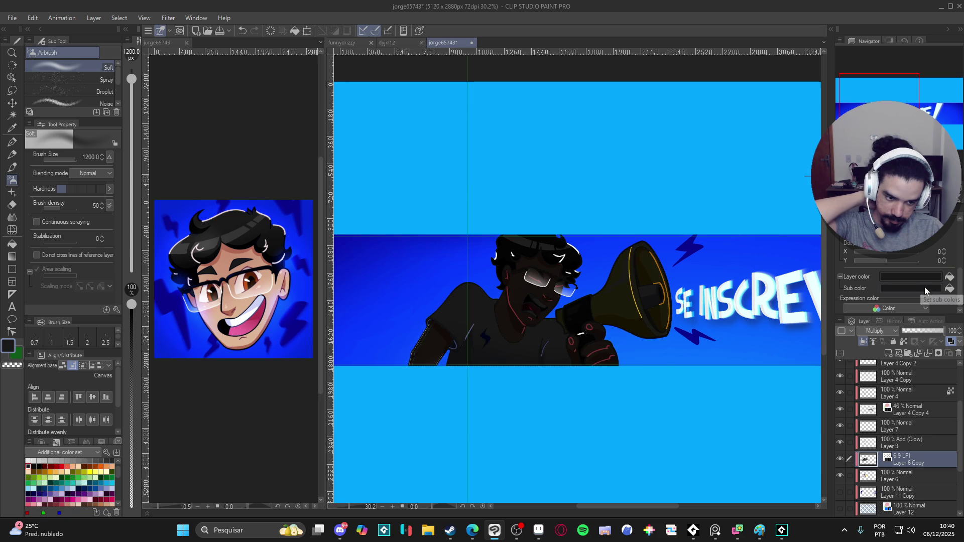
pyautogui.click(28, 460)
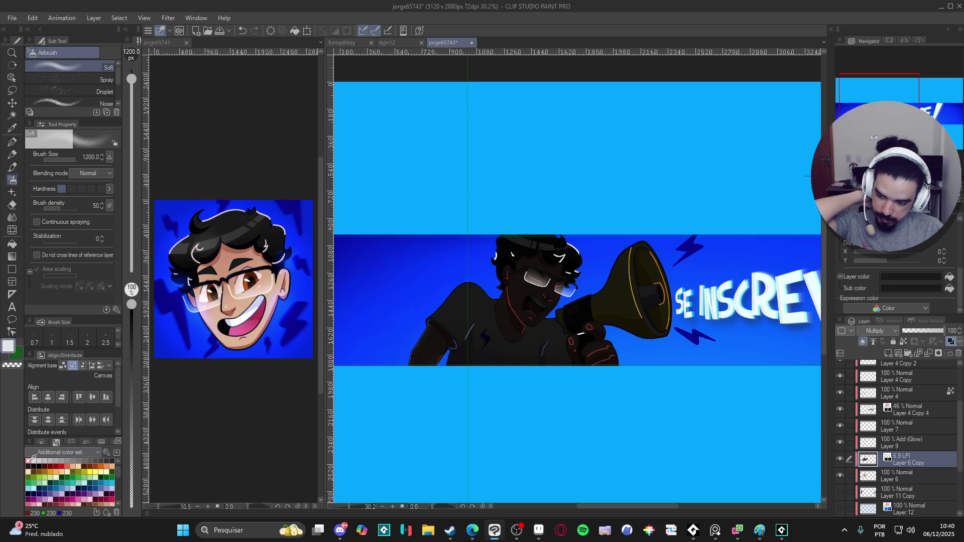
pyautogui.click(949, 291)
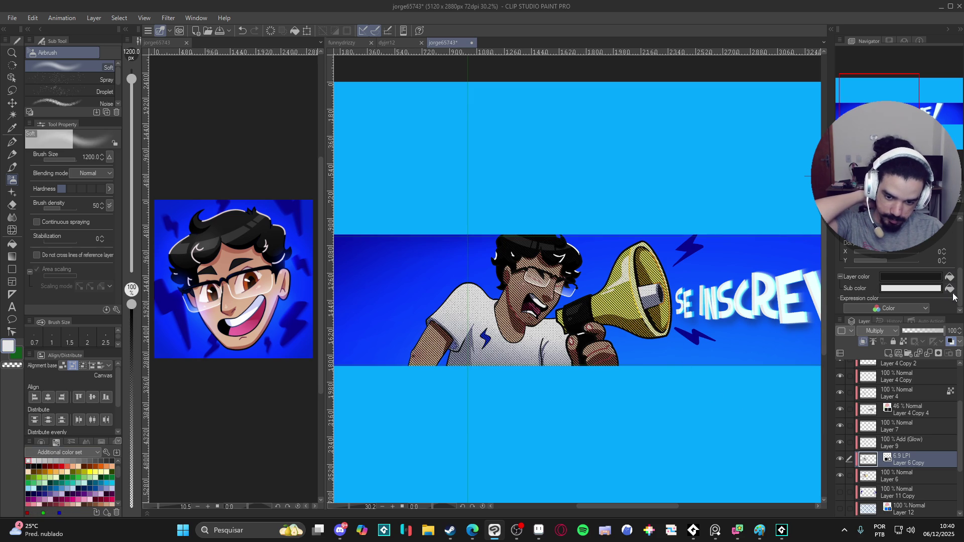
pyautogui.scroll(-2, 913, 462)
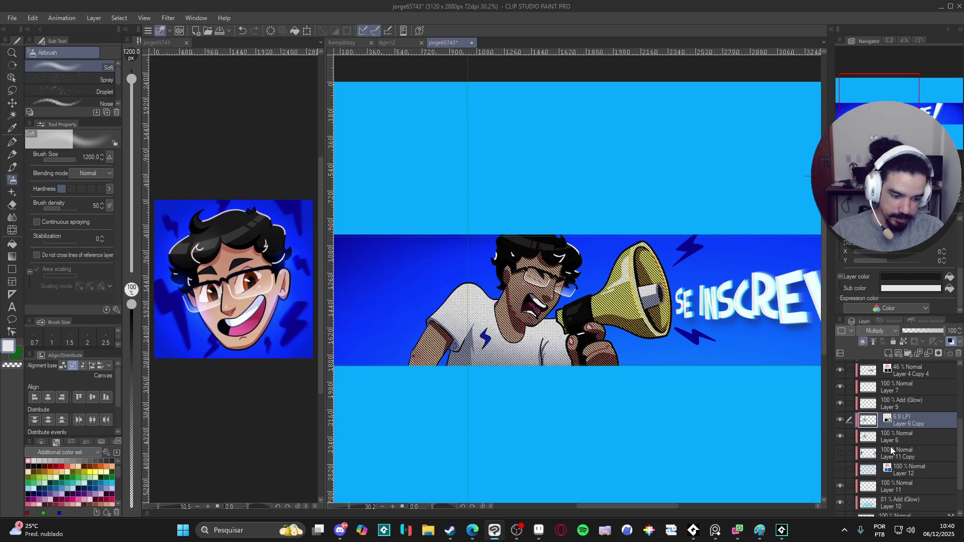
# Move the screentone layer below Layer 6 and nudge a figure layer up and left
pyautogui.moveTo(910, 425); pyautogui.dragTo(907, 440)
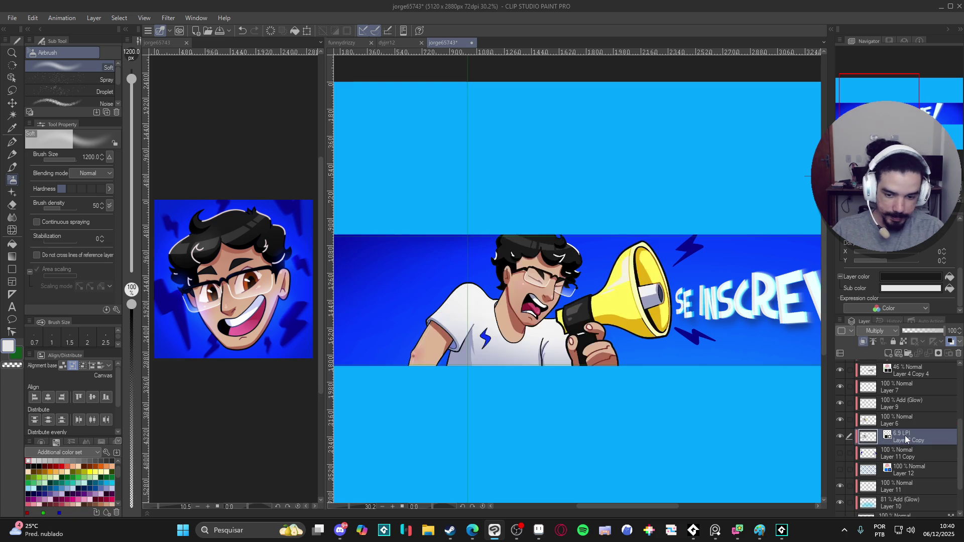
pyautogui.press('k')
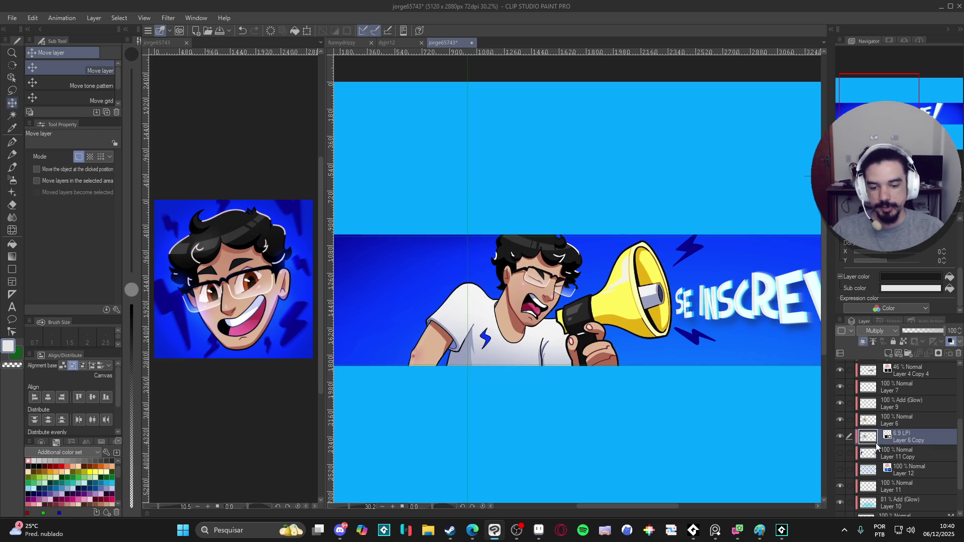
pyautogui.moveTo(535, 343)
pyautogui.mouseDown()
pyautogui.moveTo(526, 342)
pyautogui.moveTo(554, 339)
pyautogui.mouseUp()
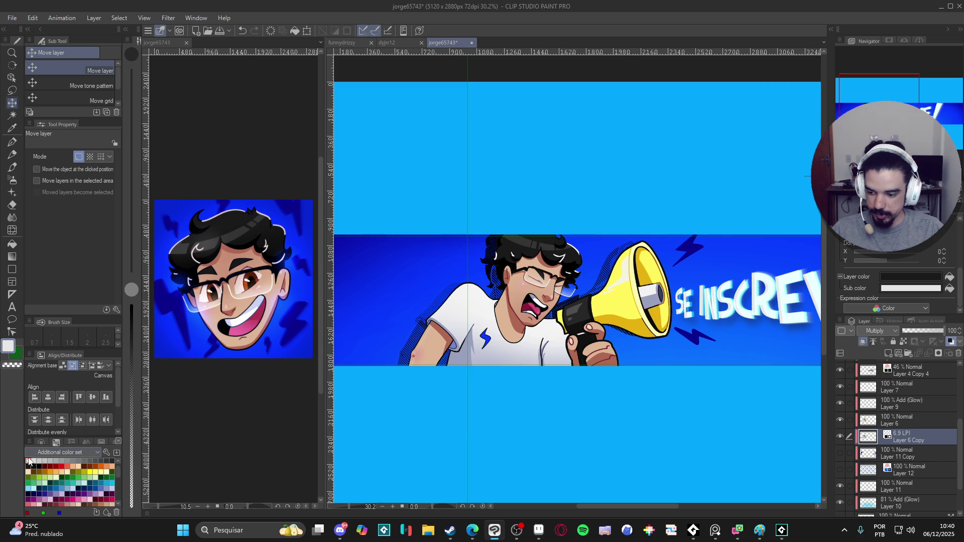
# Try a light-blue sub colour with Normal blending, then undo back to Multiply
pyautogui.click(948, 279)
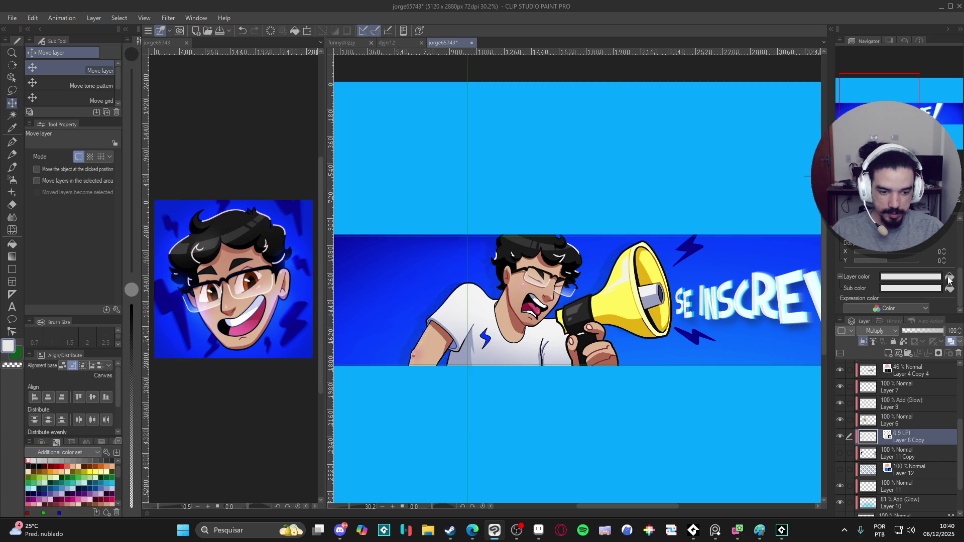
pyautogui.click(29, 467)
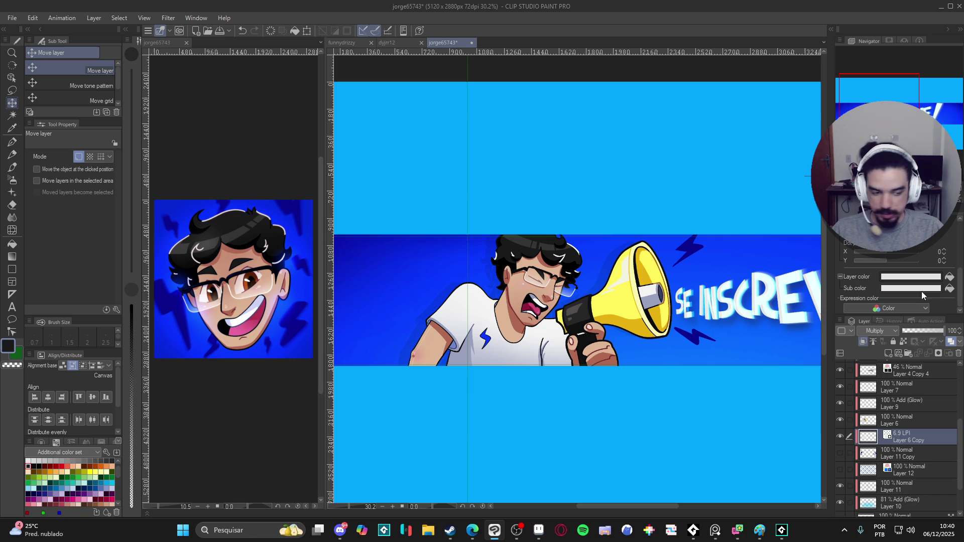
pyautogui.click(949, 289)
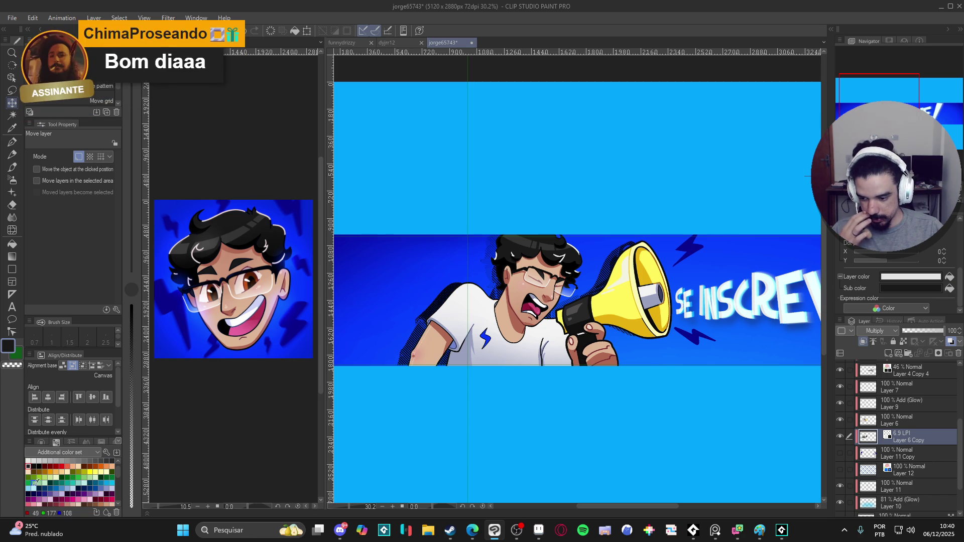
pyautogui.click(29, 488)
pyautogui.click(949, 289)
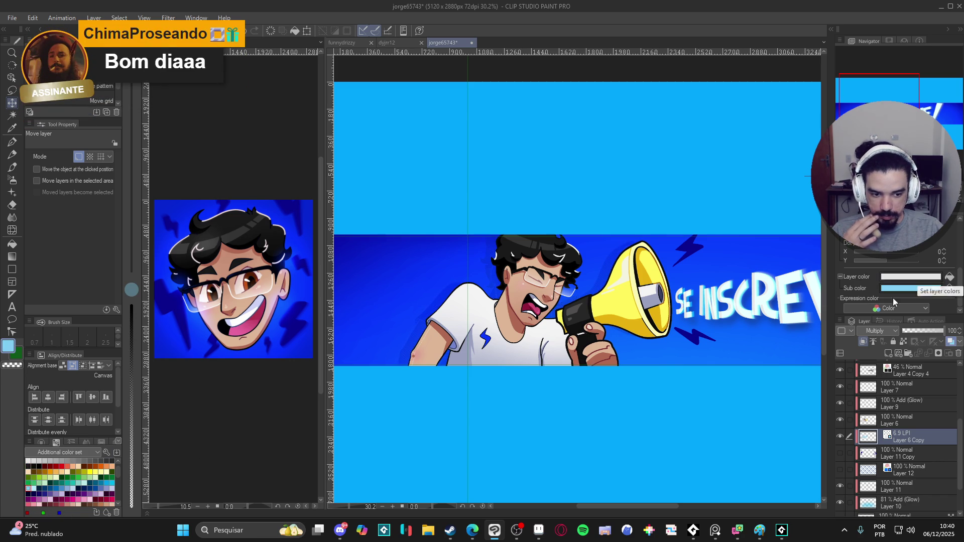
pyautogui.click(879, 330)
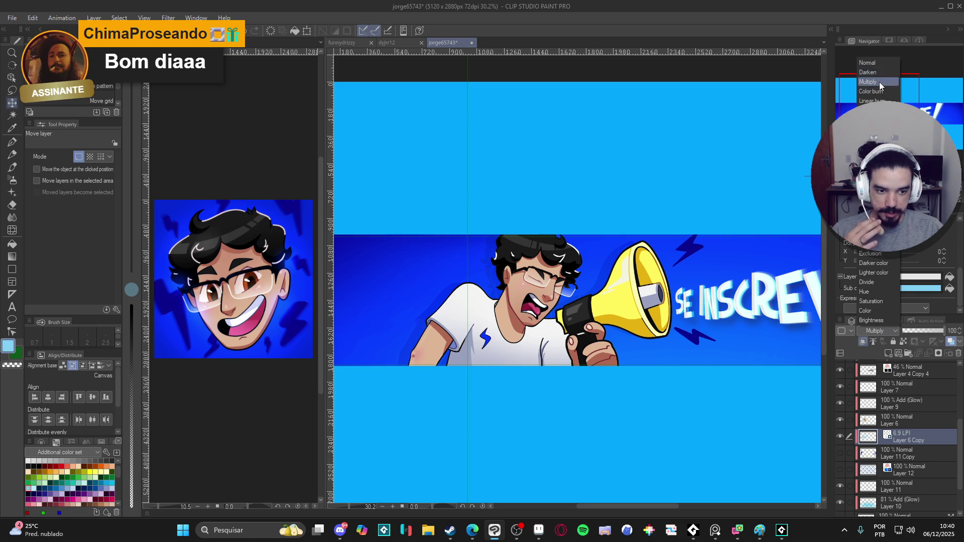
pyautogui.click(878, 64)
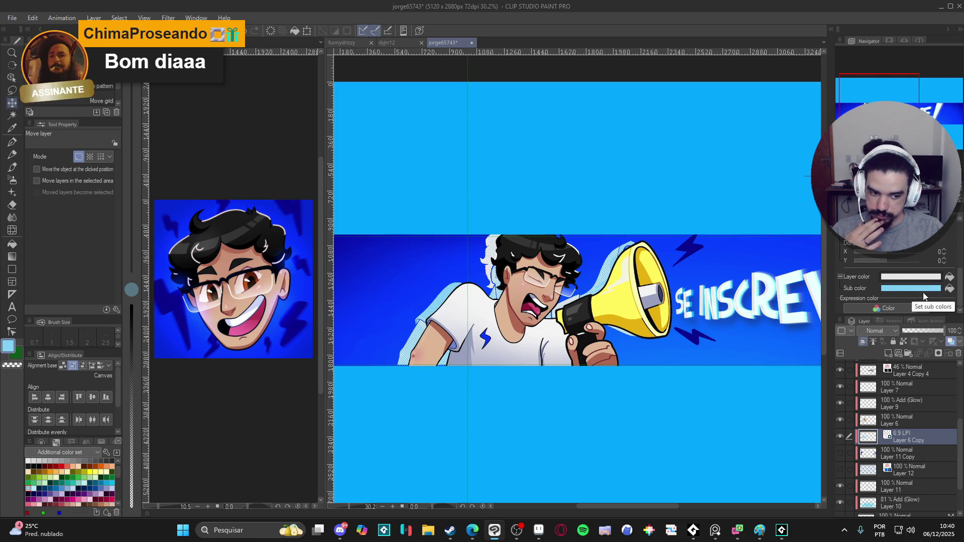
pyautogui.hotkey('ctrl', 'z')
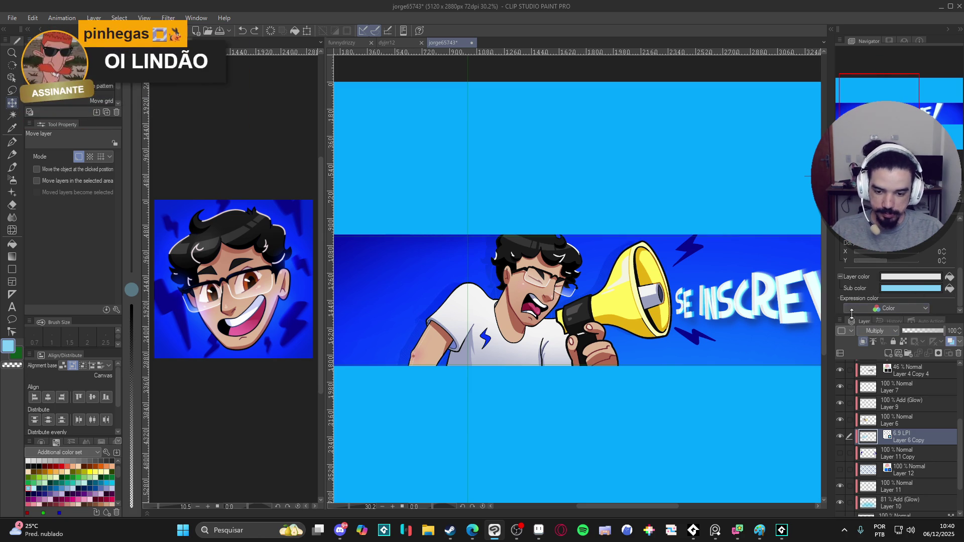
pyautogui.hotkey('ctrl', 'z')
pyautogui.hotkey('ctrl', 'z')
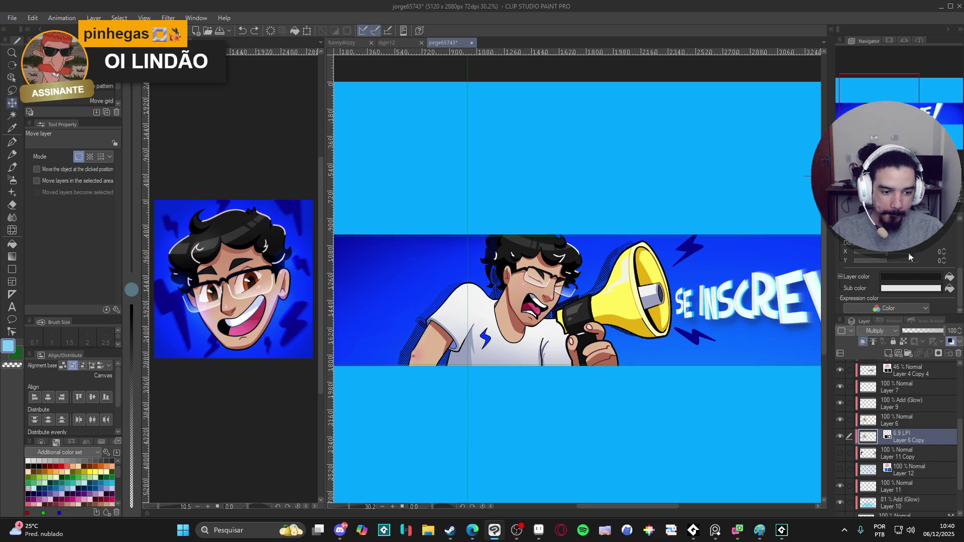
pyautogui.scroll(3, 944, 266)
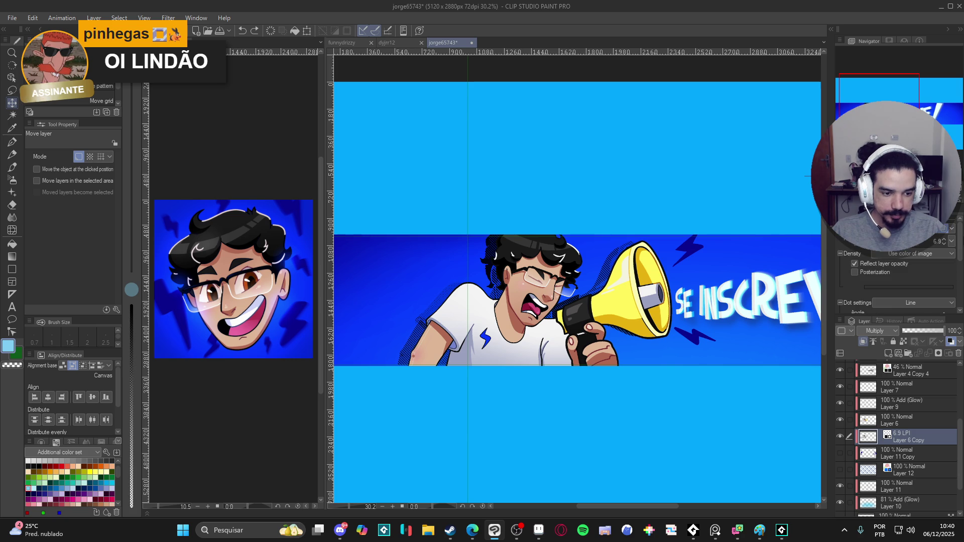
# Lower the screentone frequency from 6.9 to 5.0 LPI and view the full lettering
pyautogui.moveTo(886, 243); pyautogui.dragTo(874, 244)
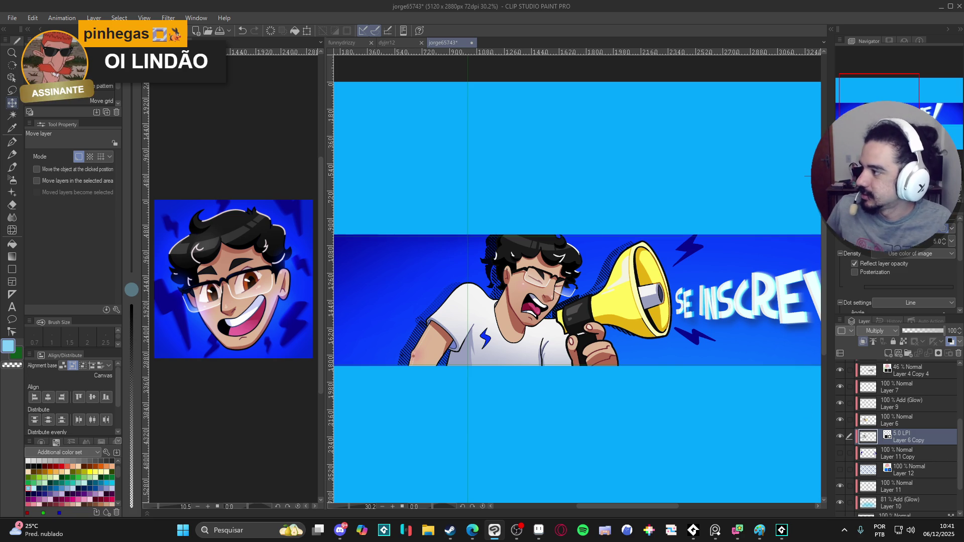
pyautogui.hotkey('alt', 'Tab')
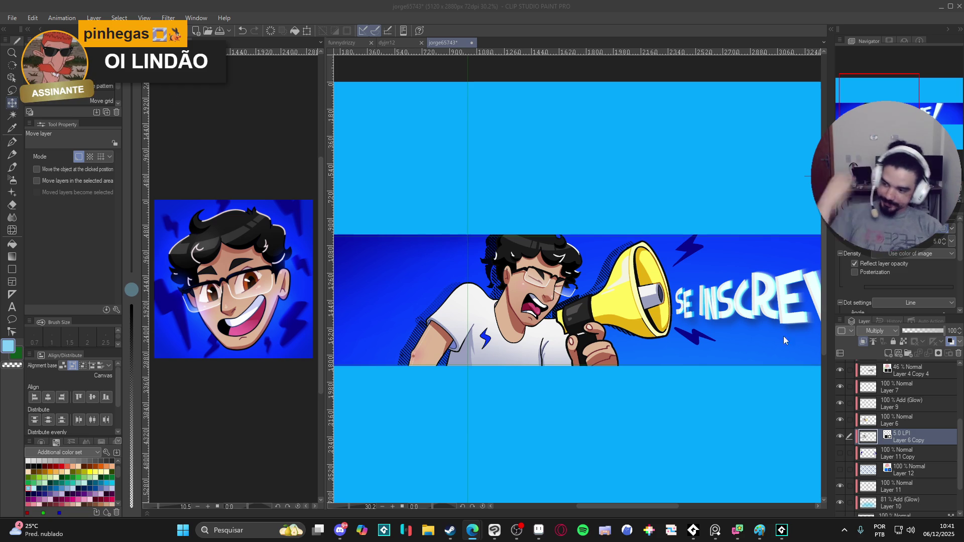
pyautogui.moveTo(656, 200)
pyautogui.mouseDown()
pyautogui.moveTo(624, 226)
pyautogui.moveTo(613, 257)
pyautogui.mouseUp()
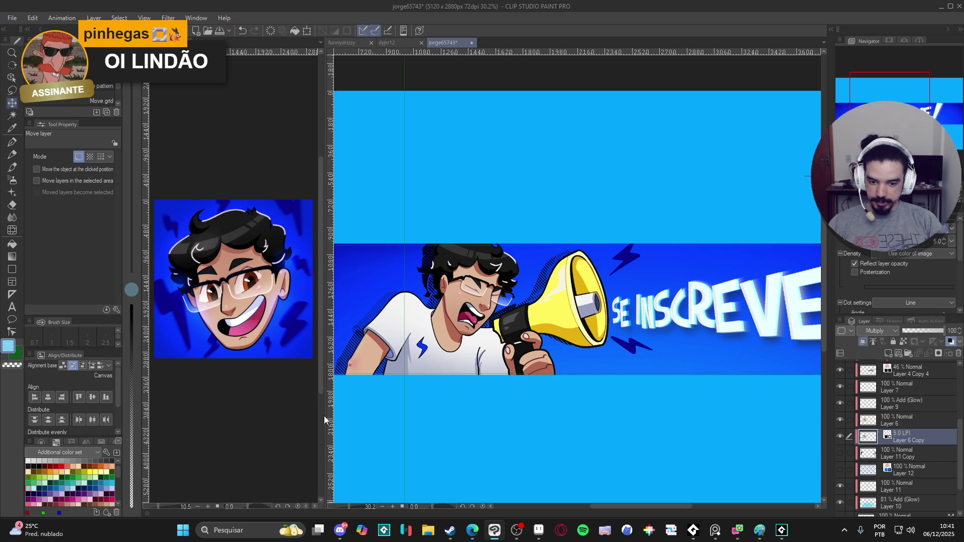
pyautogui.click(884, 330)
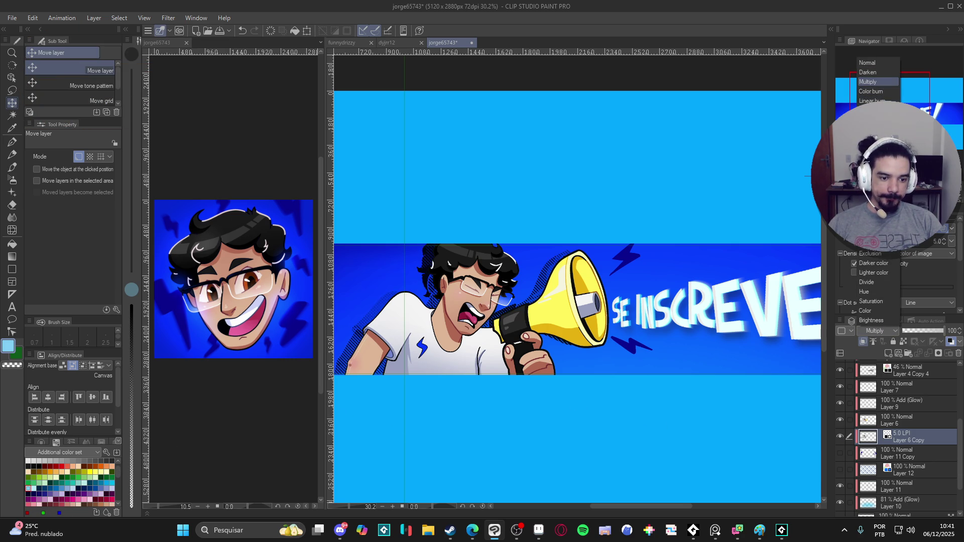
# Blend the halftone layer in Overlay with a white layer colour and black sub colour
pyautogui.click(874, 177)
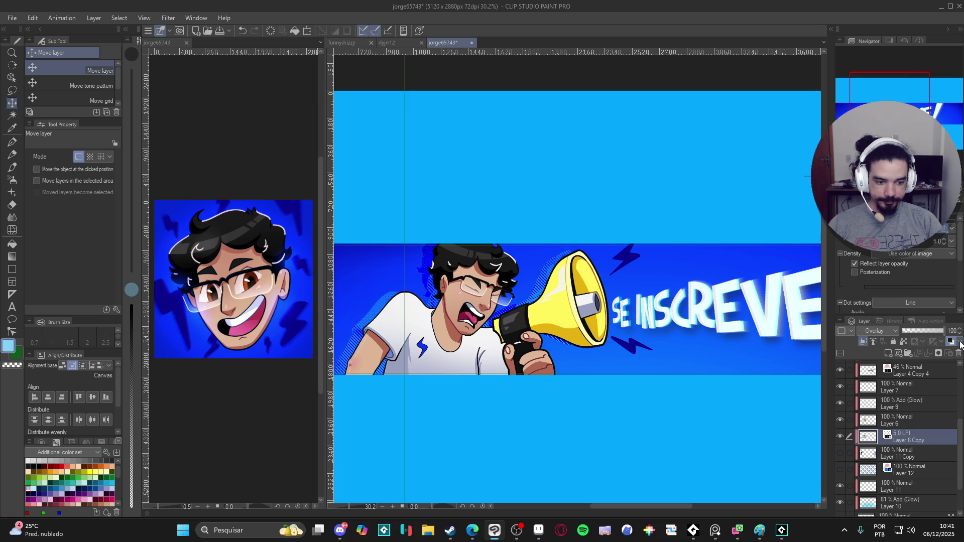
pyautogui.scroll(-3, 947, 281)
pyautogui.scroll(2, 933, 283)
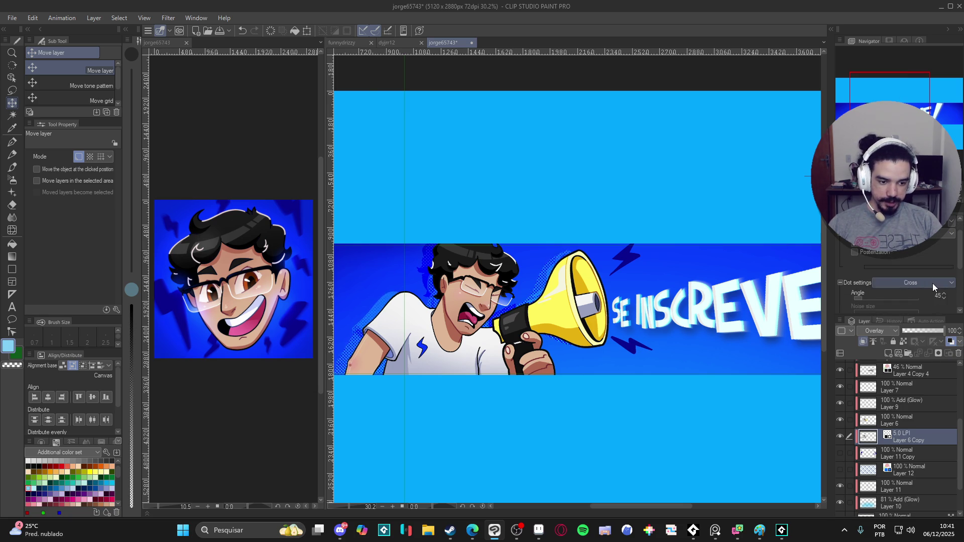
pyautogui.scroll(3, 933, 283)
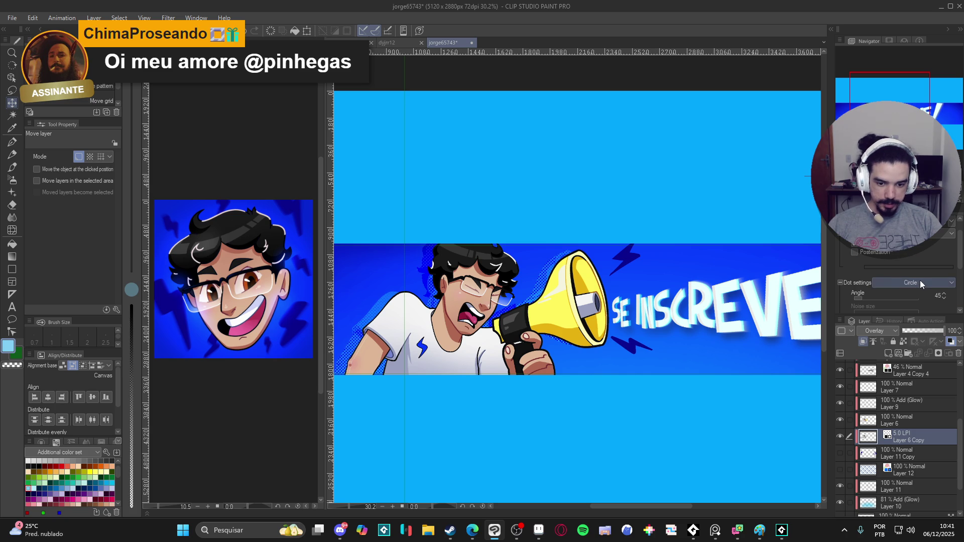
pyautogui.scroll(-2, 860, 258)
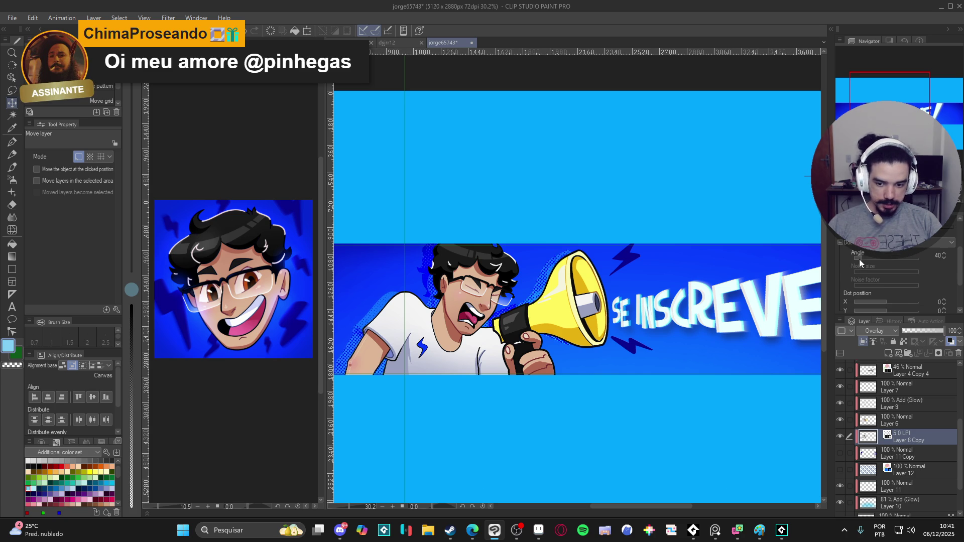
pyautogui.scroll(-3, 865, 262)
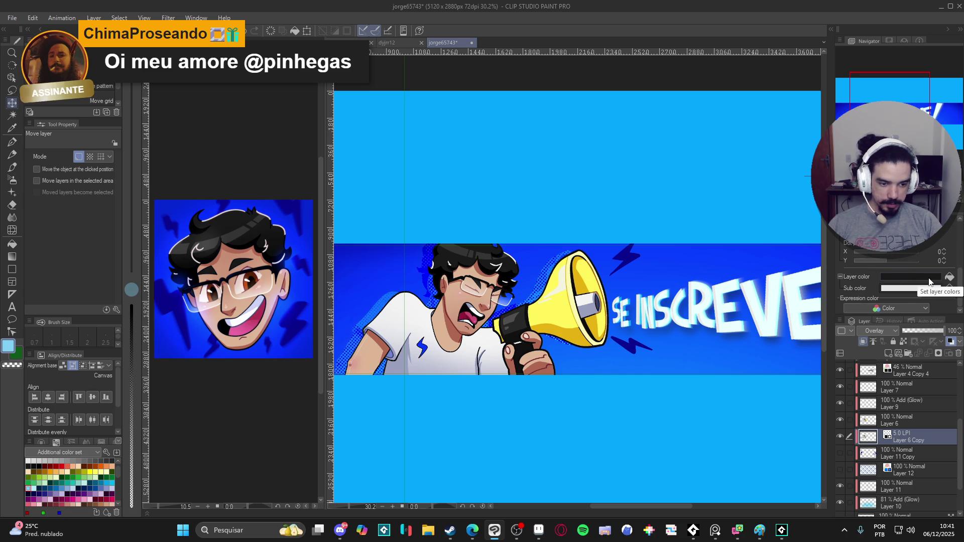
pyautogui.click(29, 461)
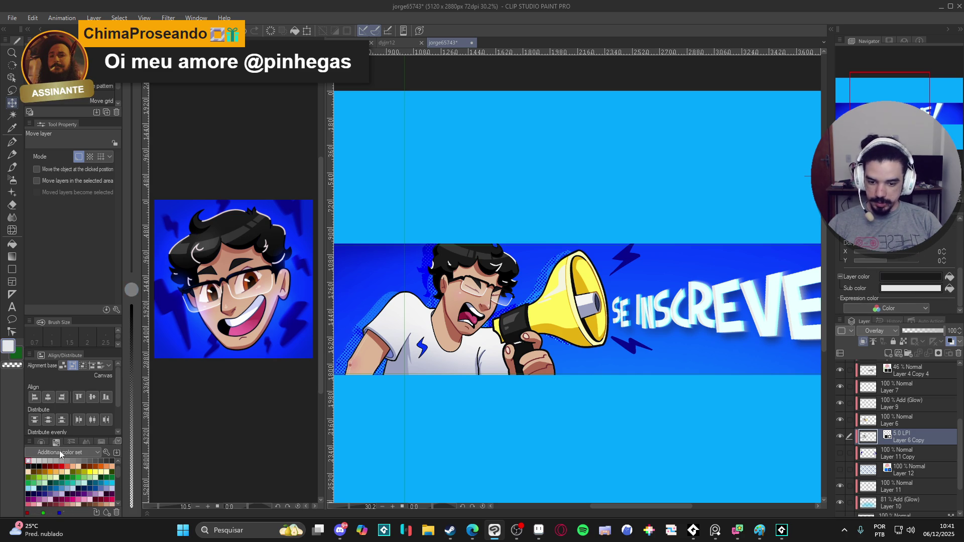
pyautogui.click(950, 277)
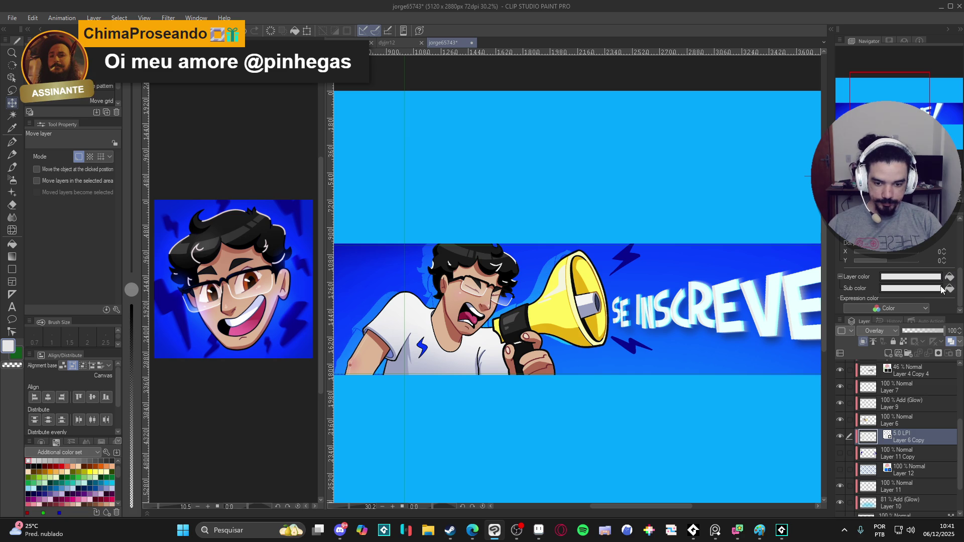
pyautogui.click(29, 467)
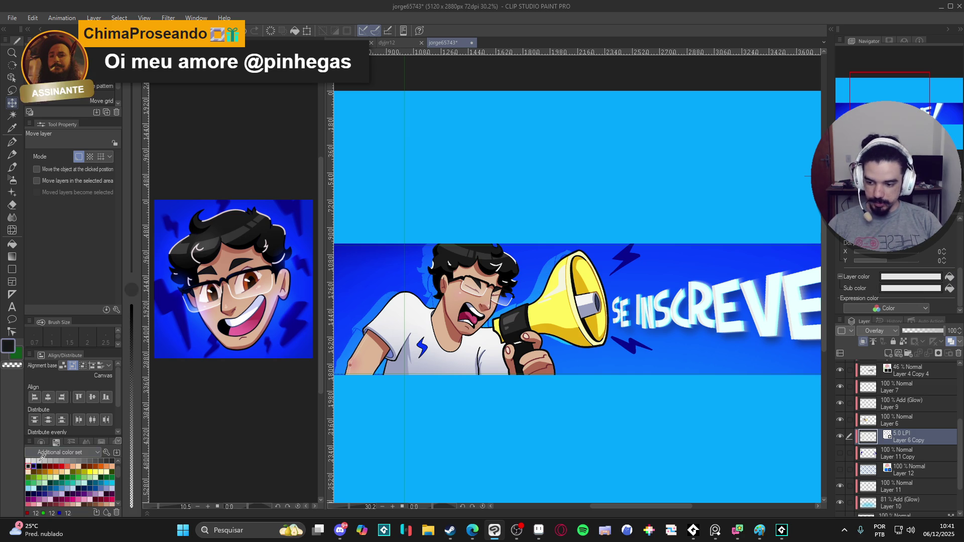
pyautogui.click(949, 289)
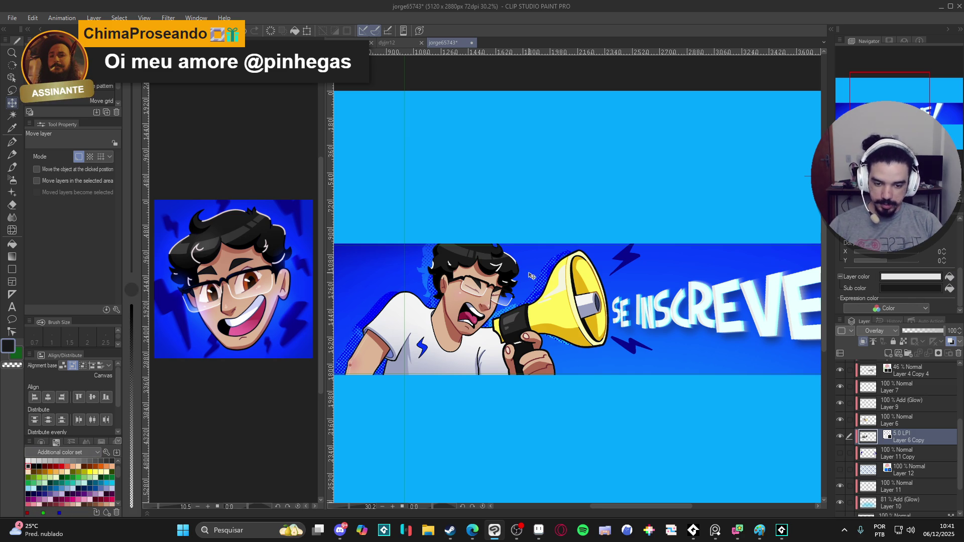
pyautogui.scroll(3, 527, 298)
pyautogui.moveTo(527, 299)
pyautogui.mouseDown()
pyautogui.moveTo(673, 264)
pyautogui.moveTo(654, 296)
pyautogui.mouseUp()
pyautogui.scroll(-2, 654, 296)
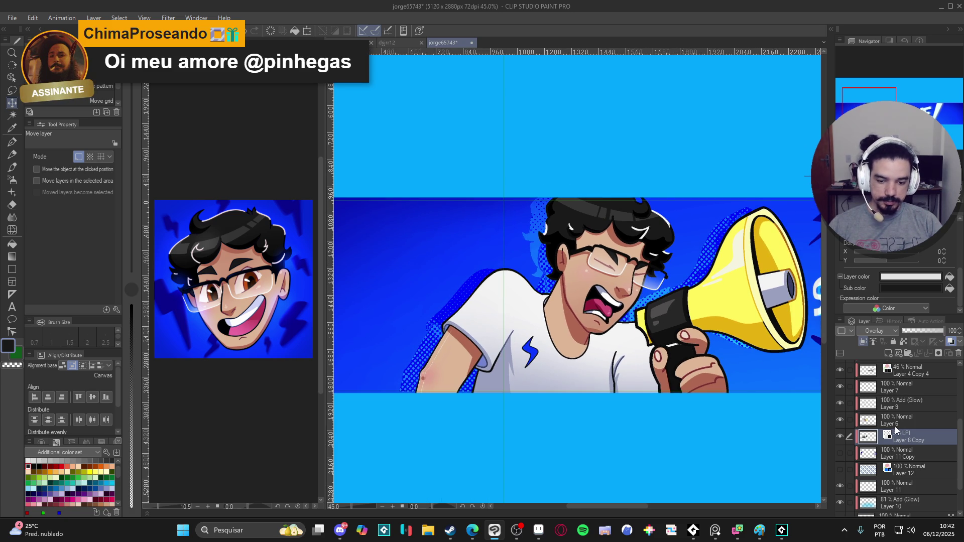
pyautogui.moveTo(749, 420)
pyautogui.mouseDown()
pyautogui.moveTo(680, 437)
pyautogui.moveTo(599, 433)
pyautogui.mouseUp()
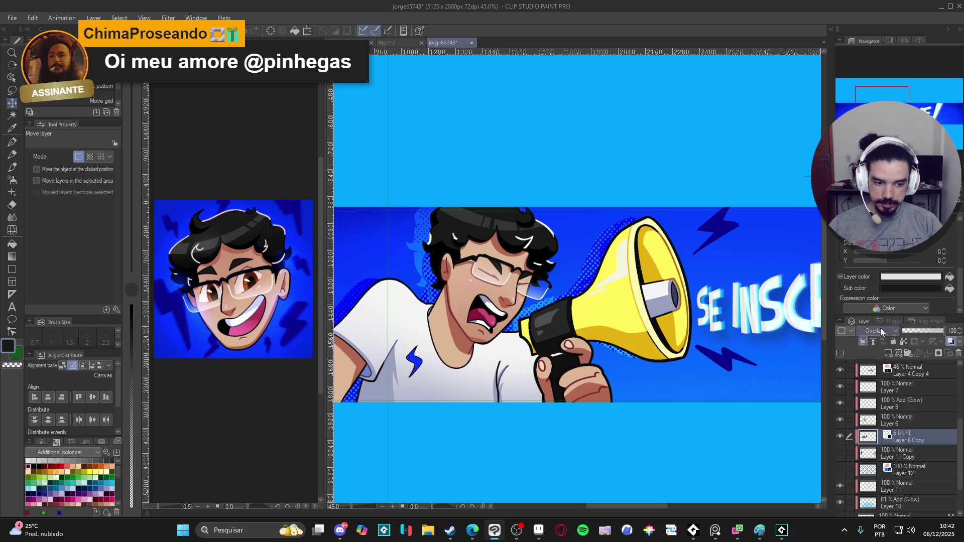
# Switch the halftone to Lighten blending and lower its opacity to about 60
pyautogui.click(886, 330)
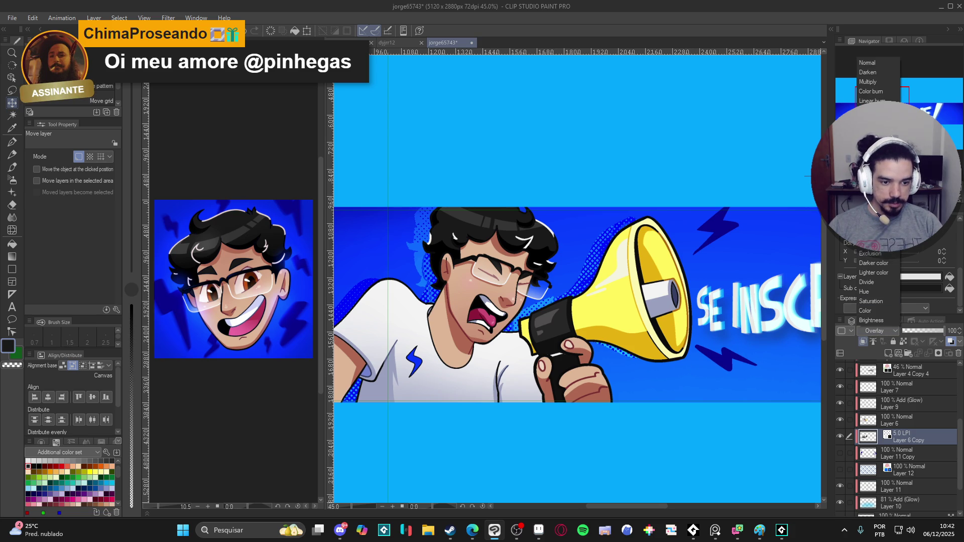
pyautogui.click(874, 110)
pyautogui.click(885, 327)
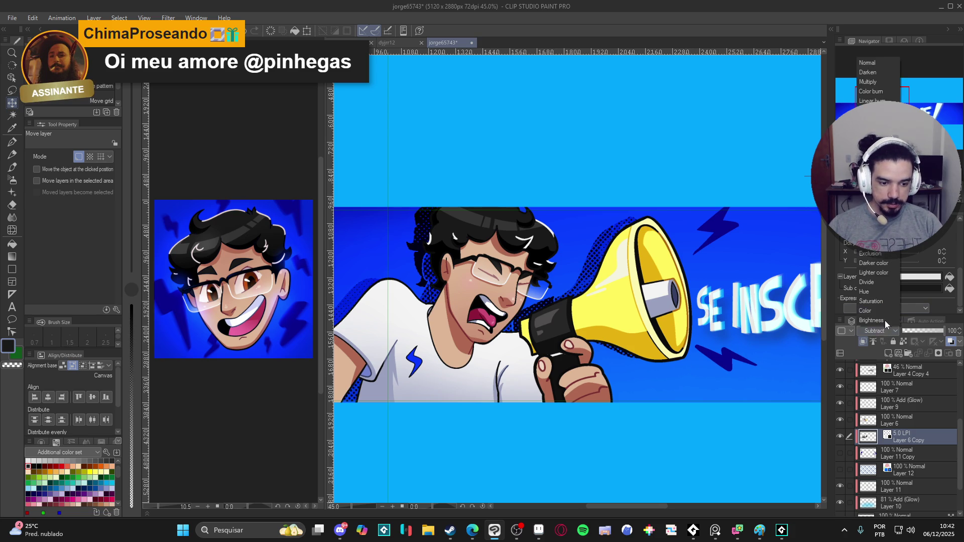
pyautogui.click(874, 119)
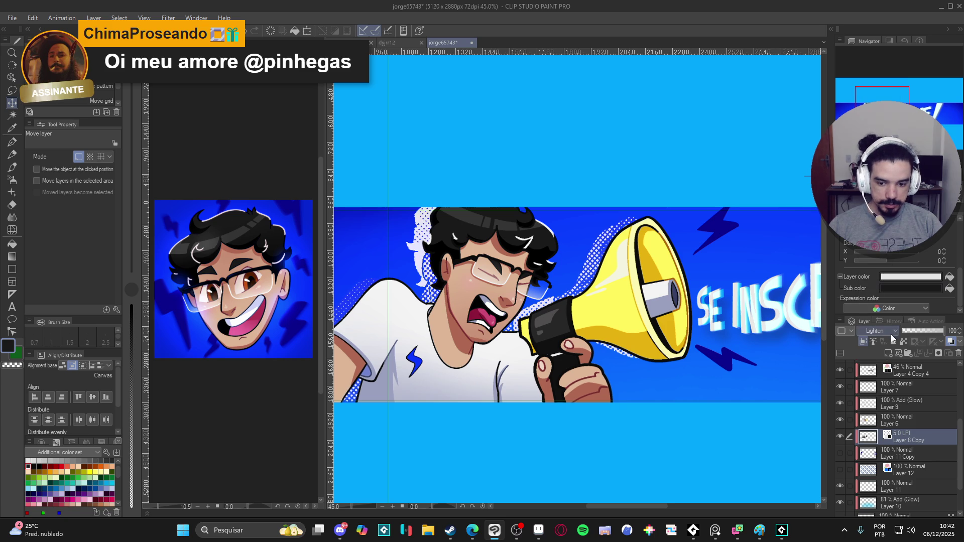
pyautogui.scroll(-2, 635, 444)
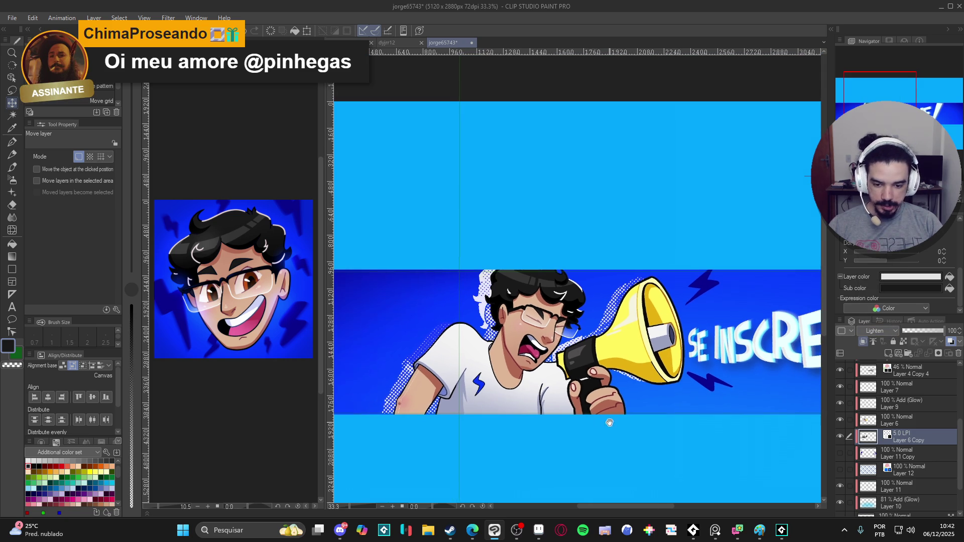
pyautogui.moveTo(921, 331)
pyautogui.mouseDown()
pyautogui.moveTo(905, 333)
pyautogui.moveTo(947, 331)
pyautogui.mouseUp()
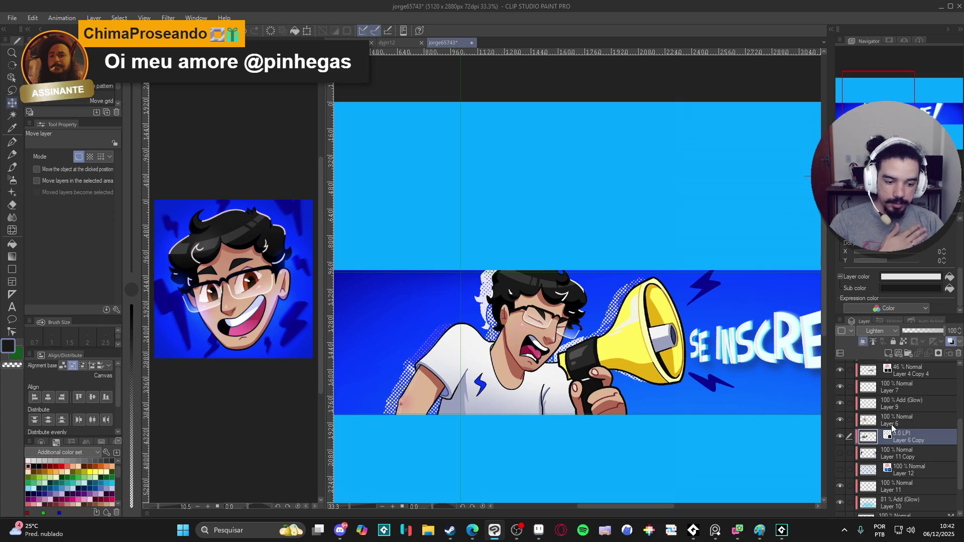
pyautogui.rightClick(899, 430)
pyautogui.click(866, 334)
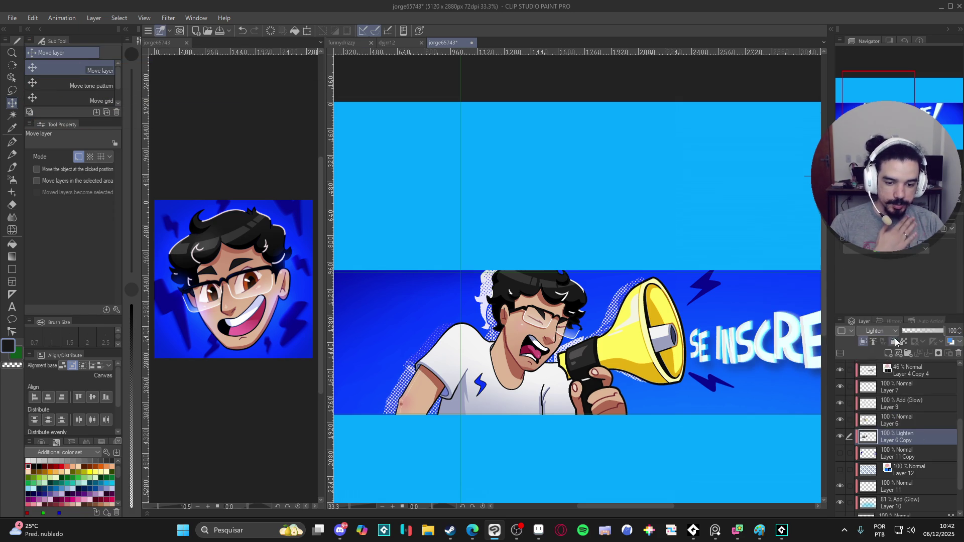
pyautogui.click(926, 330)
pyautogui.moveTo(925, 329)
pyautogui.mouseDown()
pyautogui.moveTo(930, 323)
pyautogui.moveTo(918, 328)
pyautogui.mouseUp()
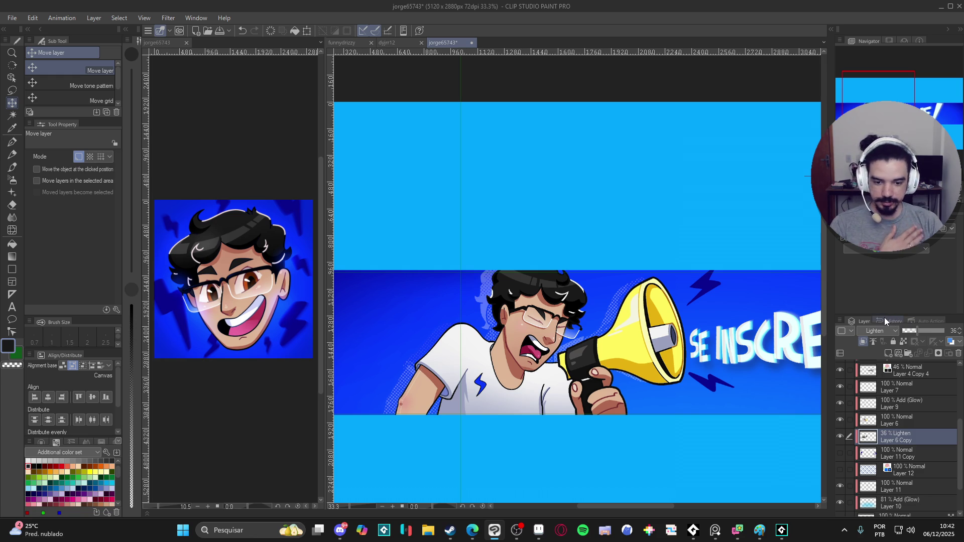
pyautogui.scroll(-1, 614, 292)
pyautogui.moveTo(728, 375)
pyautogui.mouseDown()
pyautogui.moveTo(664, 374)
pyautogui.moveTo(623, 392)
pyautogui.mouseUp()
pyautogui.scroll(-1, 623, 391)
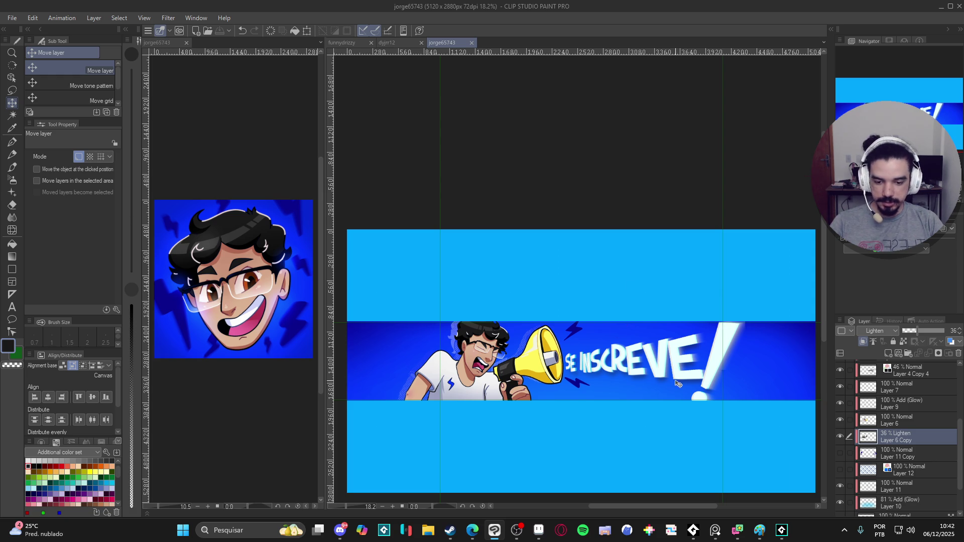
pyautogui.scroll(1, 678, 384)
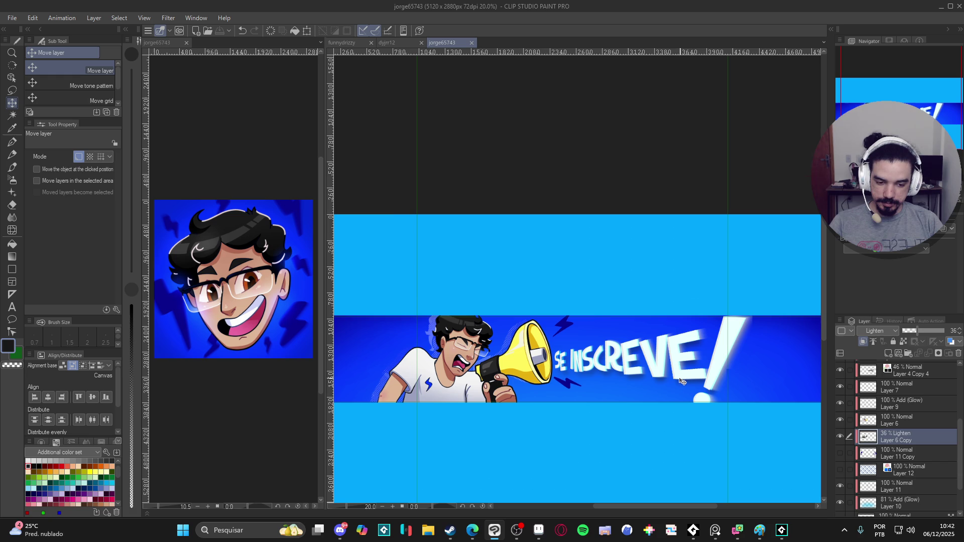
pyautogui.scroll(1, 678, 382)
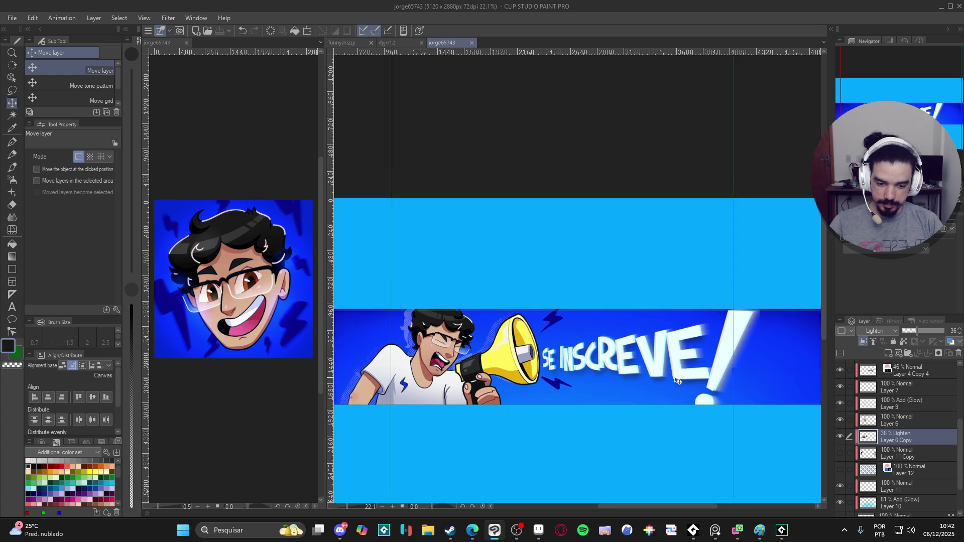
pyautogui.scroll(2, 680, 380)
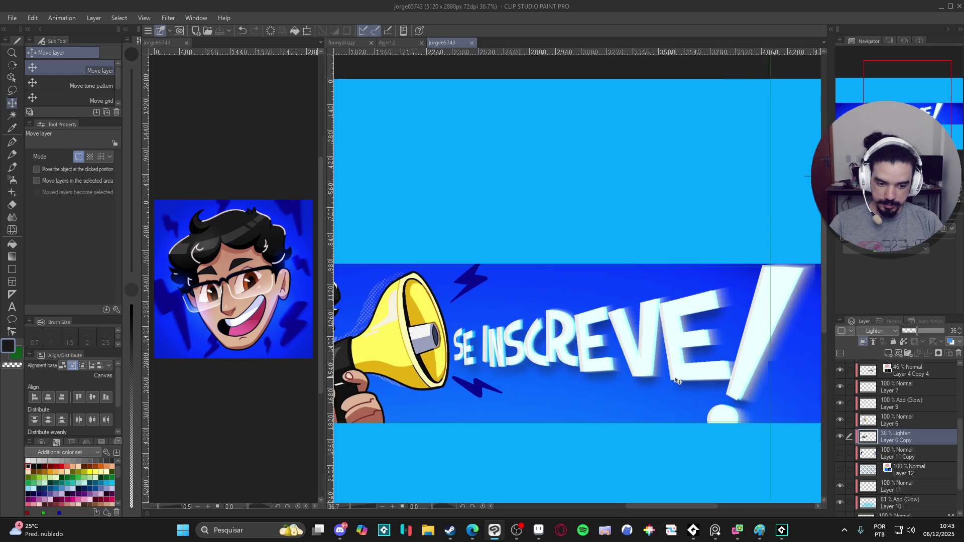
pyautogui.scroll(-2, 684, 376)
pyautogui.scroll(-2, 683, 378)
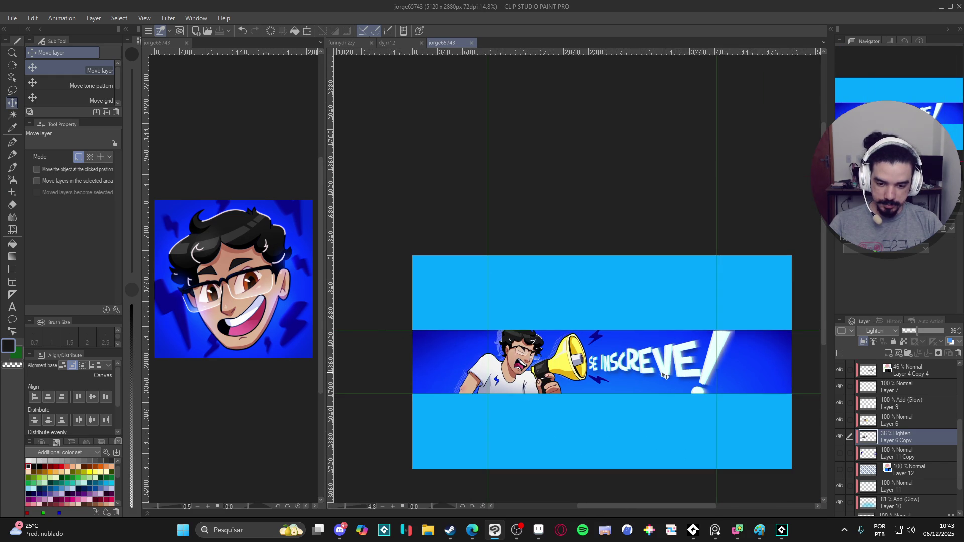
pyautogui.scroll(-3, 935, 427)
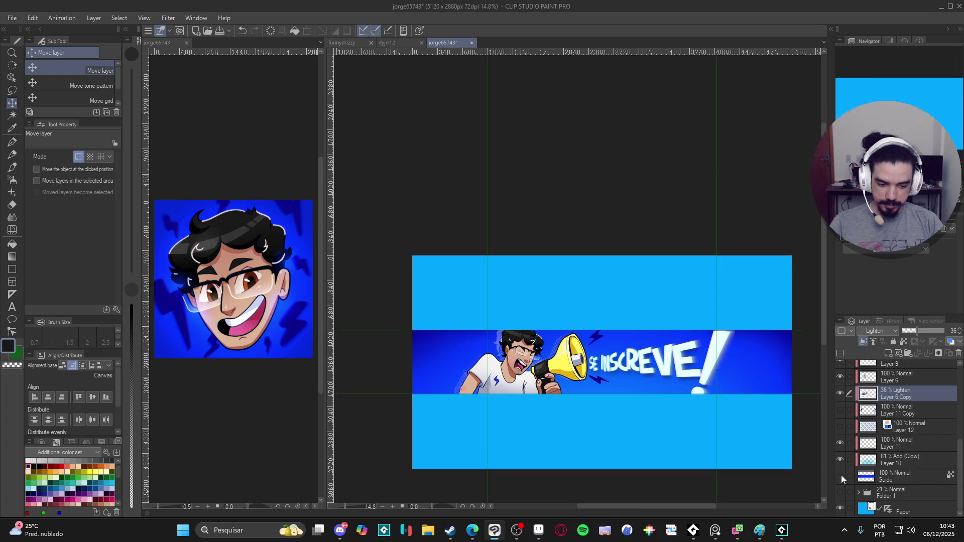
pyautogui.click(874, 477)
# Add new Layer 13, save, and move it below the Guide layer
pyautogui.hotkey('ctrl', 'shift', 'n')
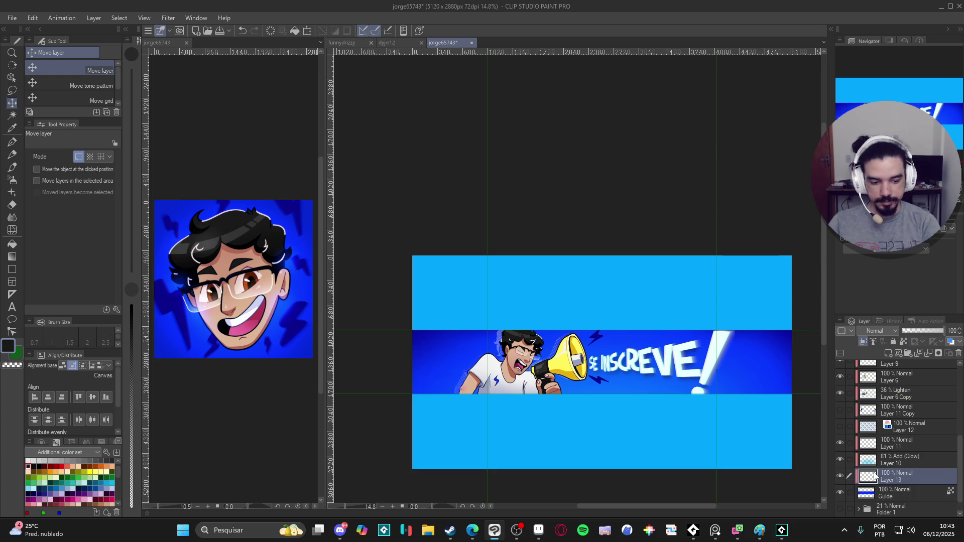
pyautogui.hotkey('ctrl', 's')
pyautogui.moveTo(926, 486); pyautogui.dragTo(914, 501)
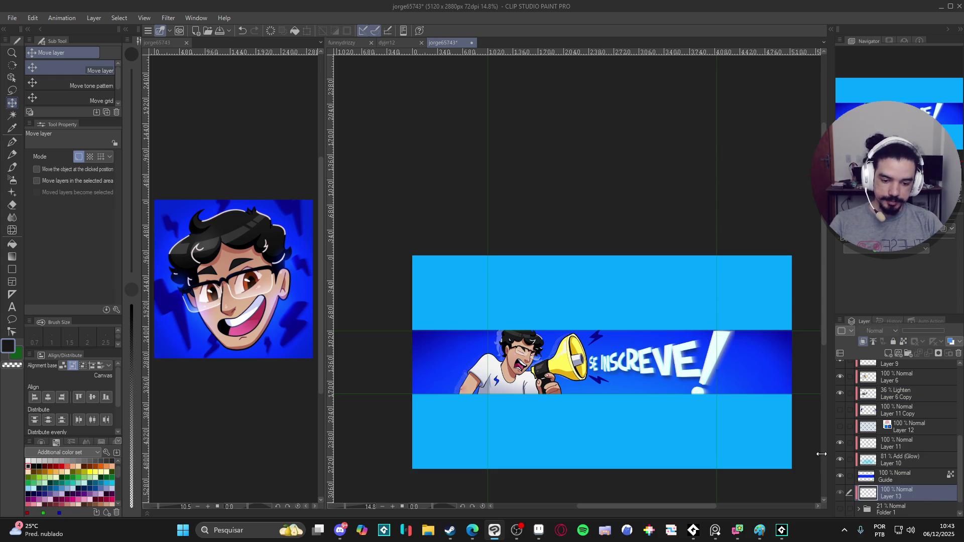
# Make a polyline selection around the blue banner band
pyautogui.click(12, 91)
pyautogui.click(55, 105)
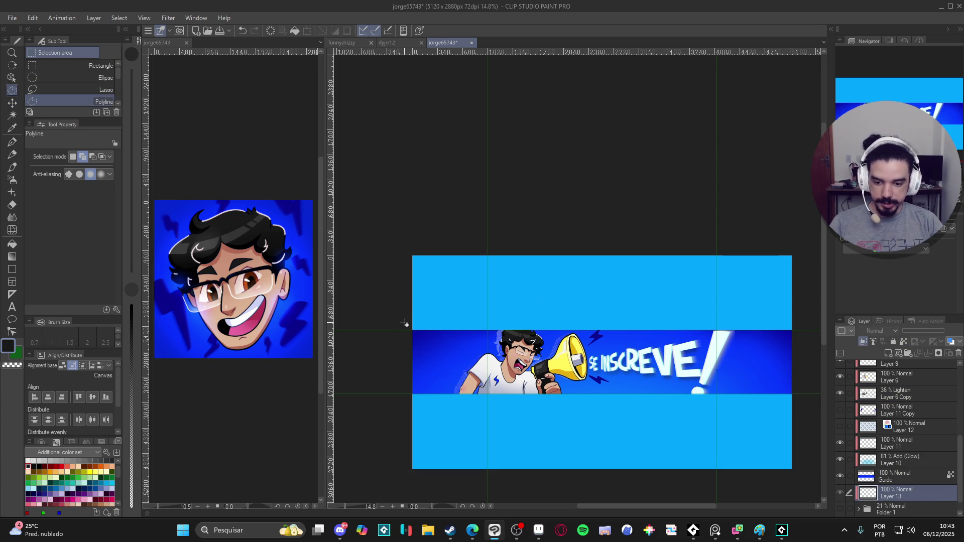
pyautogui.moveTo(405, 322); pyautogui.dragTo(377, 320)
pyautogui.click(378, 321)
pyautogui.click(788, 326)
pyautogui.click(778, 394)
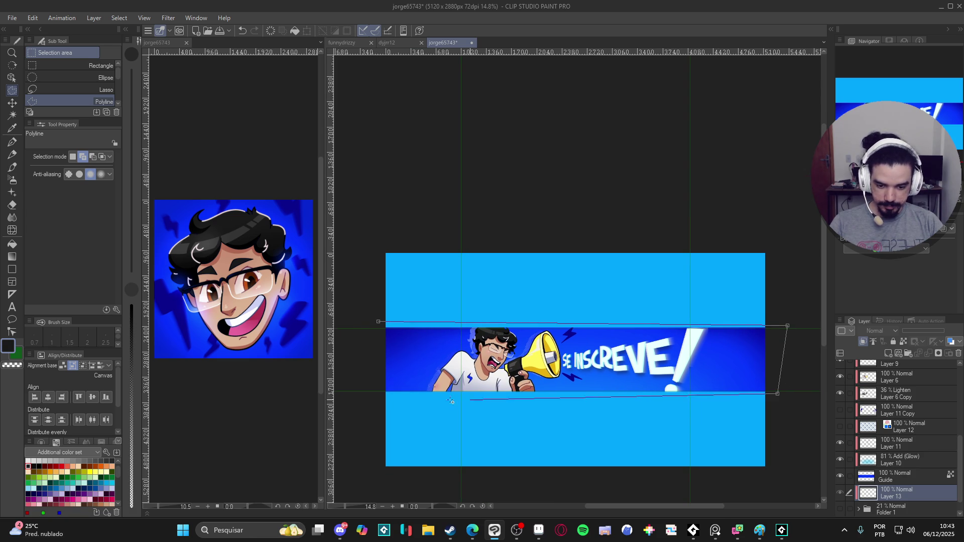
pyautogui.click(379, 324)
# Fill the strips above and below the band with eyedropped white, current layer only, then deselect
pyautogui.press('g')
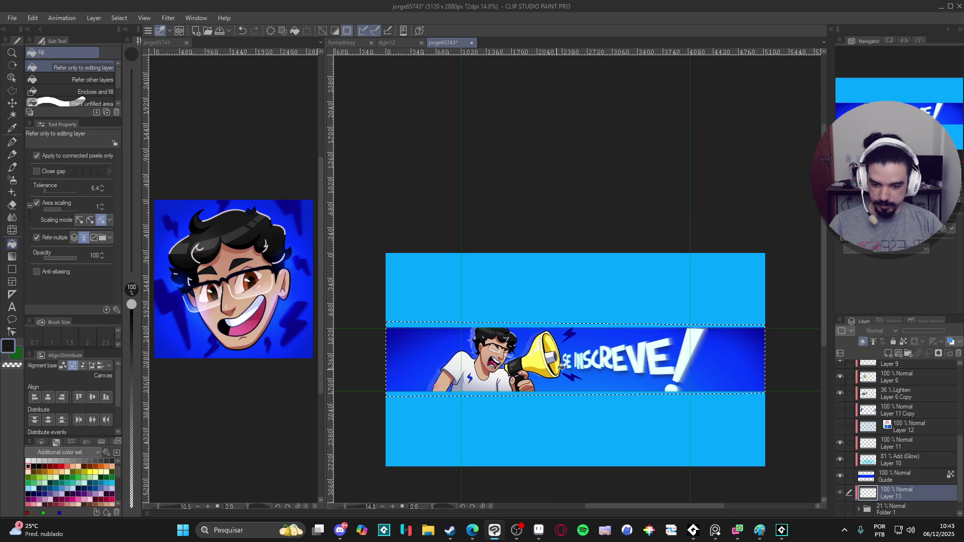
pyautogui.keyDown('alt'); pyautogui.click(686, 360); pyautogui.keyUp('alt')
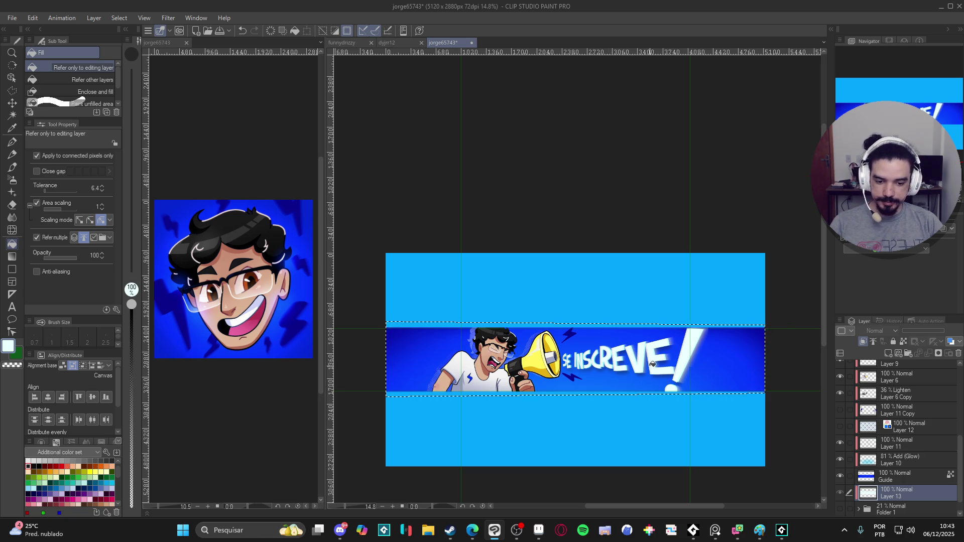
pyautogui.click(49, 241)
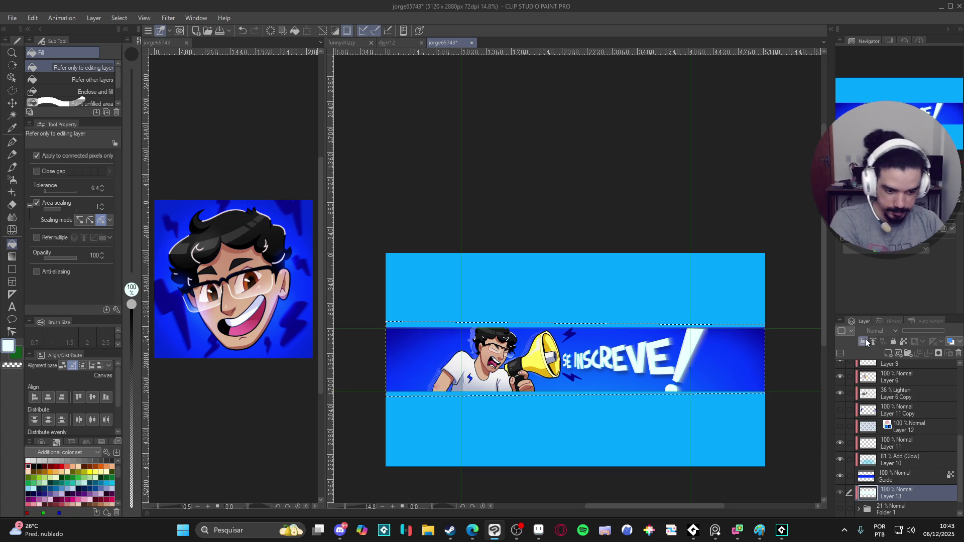
pyautogui.click(695, 327)
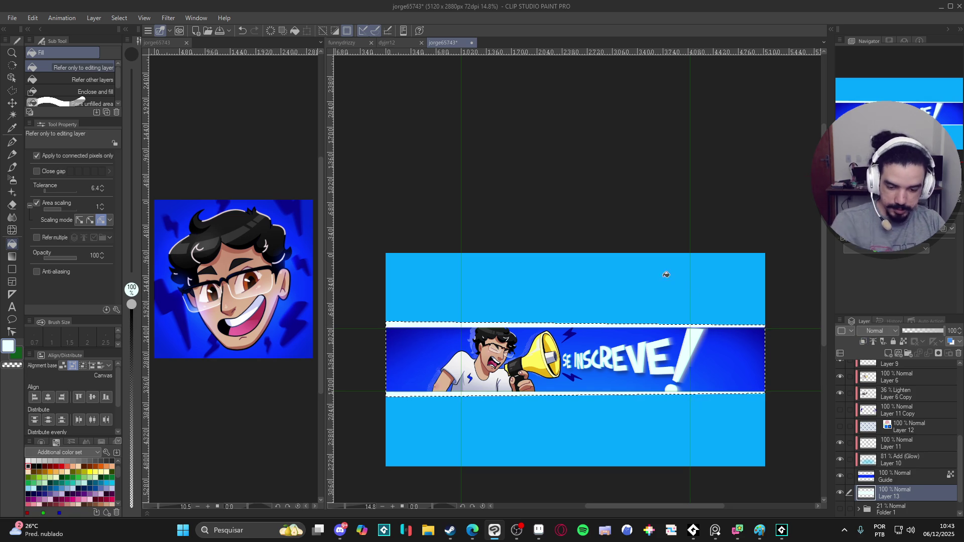
pyautogui.hotkey('ctrl', 'd')
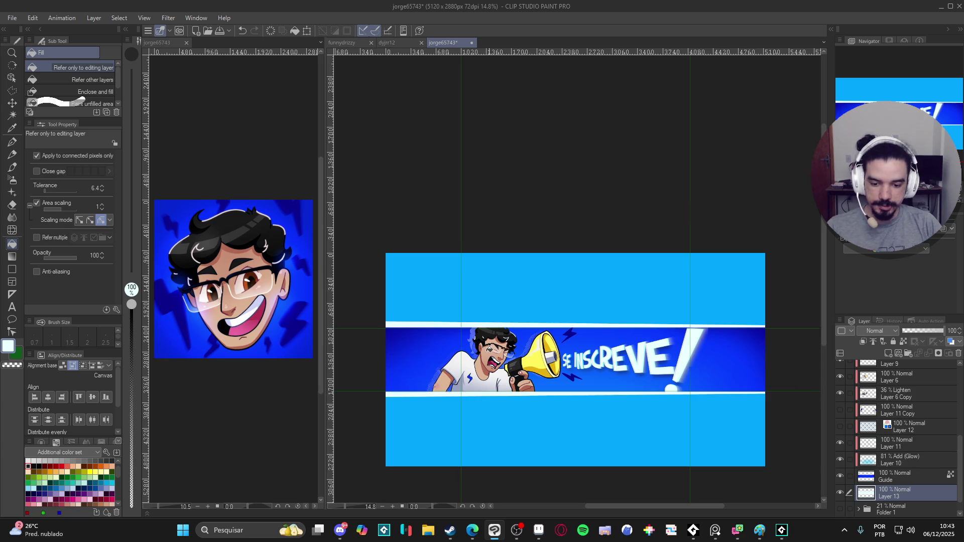
pyautogui.scroll(3, 649, 370)
pyautogui.scroll(-2, 649, 369)
pyautogui.scroll(2, 649, 369)
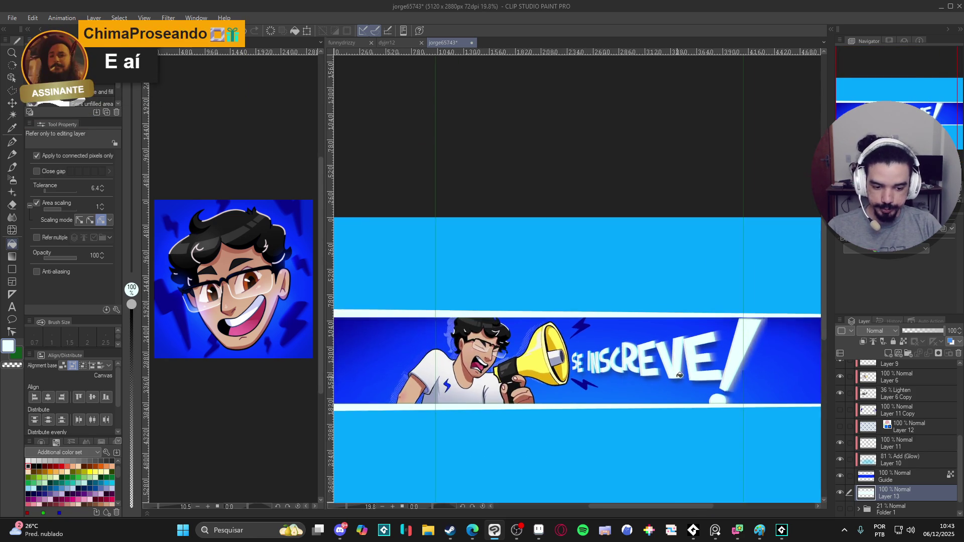
pyautogui.scroll(-2, 649, 369)
pyautogui.scroll(2, 643, 379)
pyautogui.scroll(-2, 638, 386)
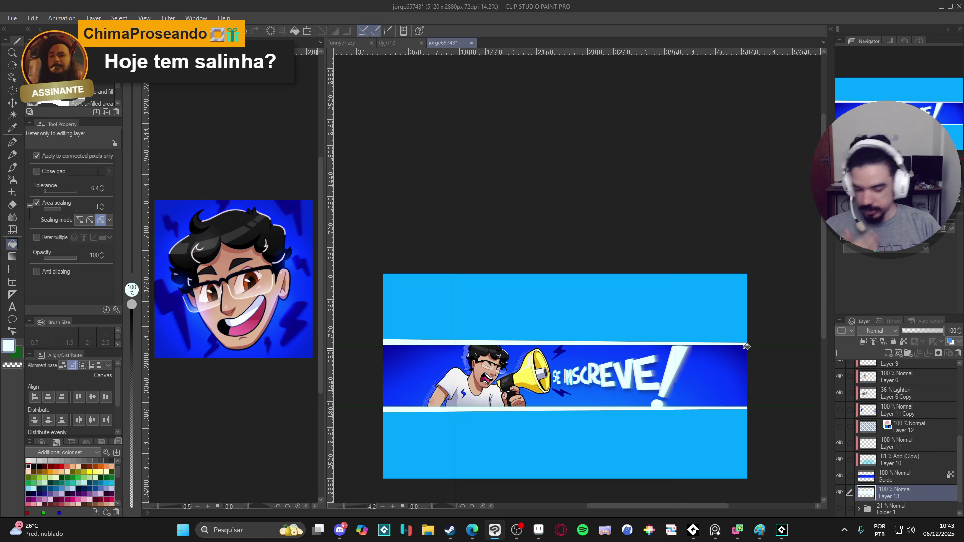
pyautogui.scroll(3, 571, 405)
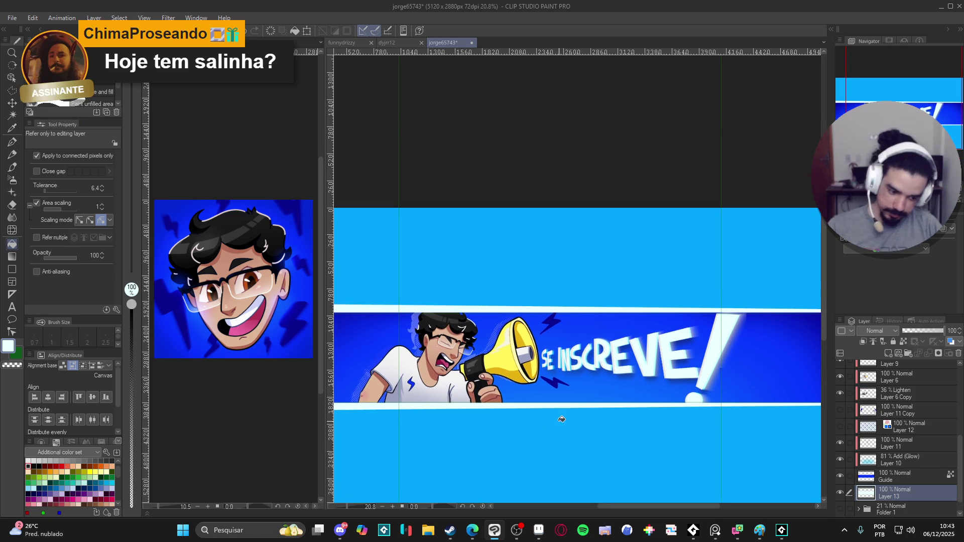
pyautogui.hotkey('ctrl', 's')
pyautogui.scroll(-2, 573, 408)
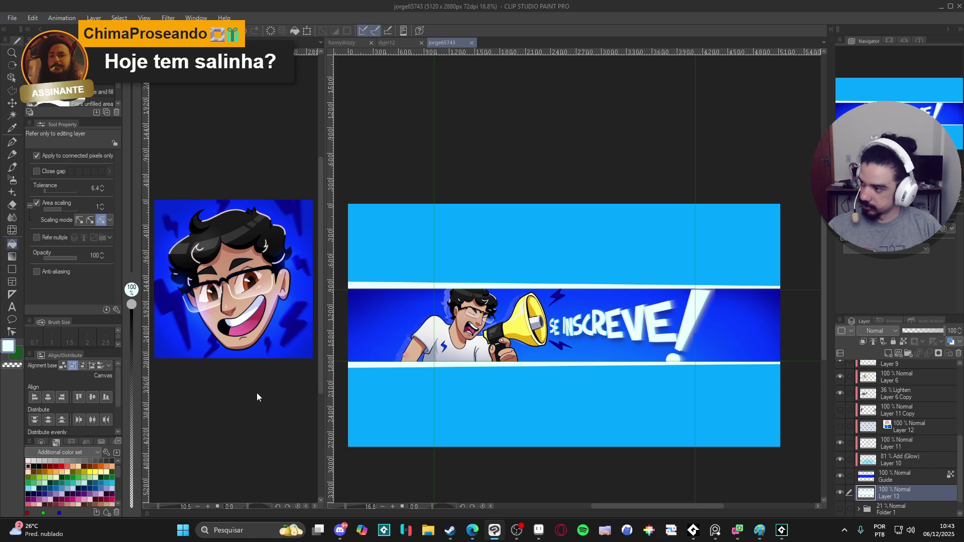
pyautogui.scroll(2, 416, 350)
pyautogui.scroll(-2, 538, 347)
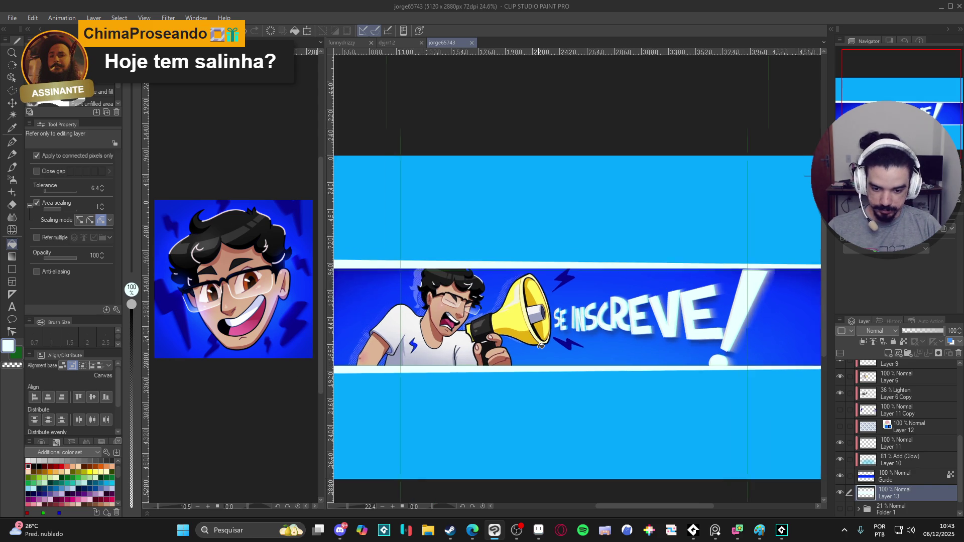
pyautogui.scroll(-1, 883, 467)
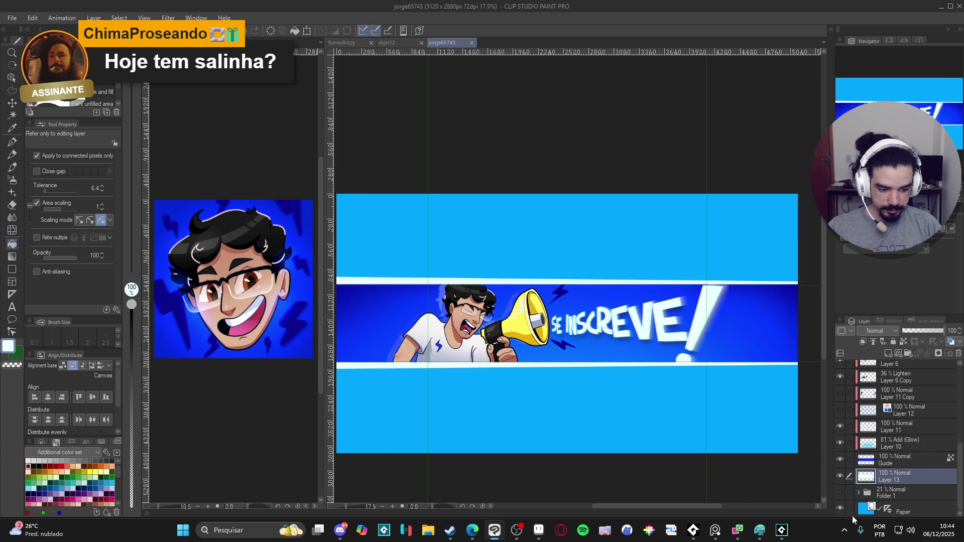
pyautogui.click(840, 509)
pyautogui.click(839, 508)
pyautogui.scroll(2, 619, 376)
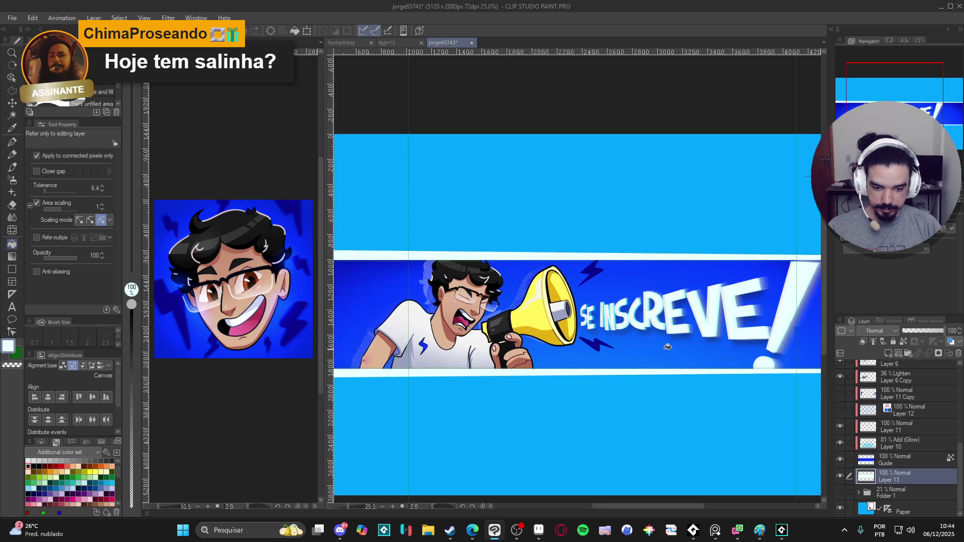
pyautogui.scroll(-2, 619, 376)
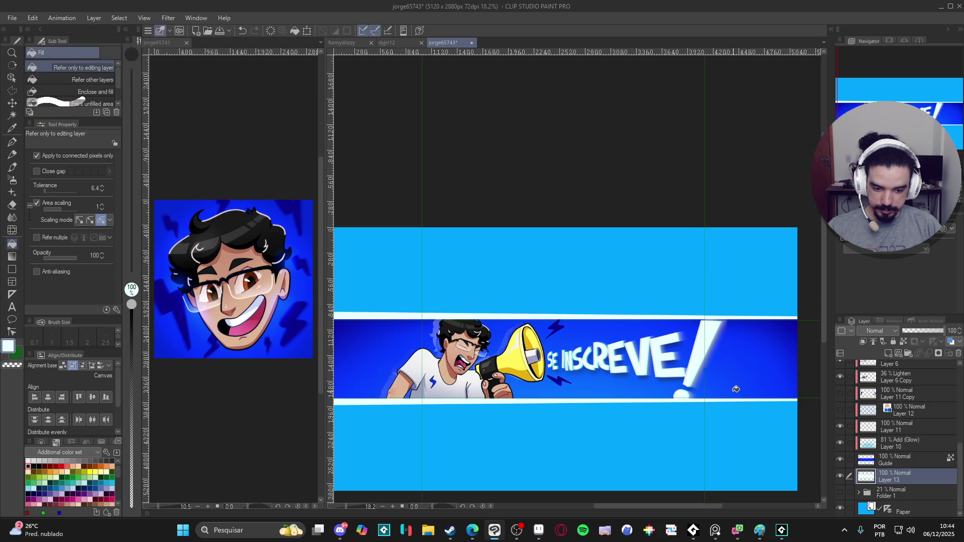
# Add Layer 14 above Guide with a dark blue pen colour and Add (Glow) blending
pyautogui.click(888, 460)
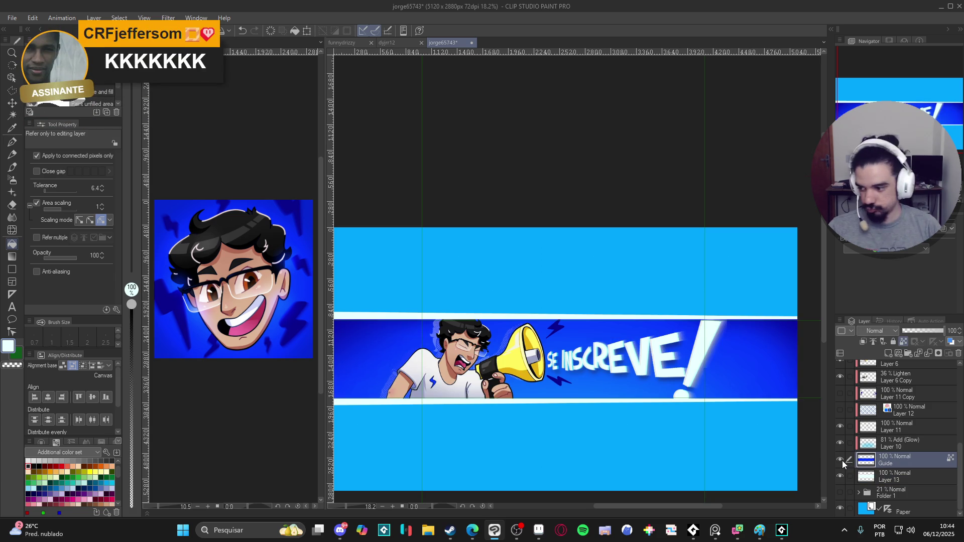
pyautogui.hotkey('ctrl', 'shift', 'n')
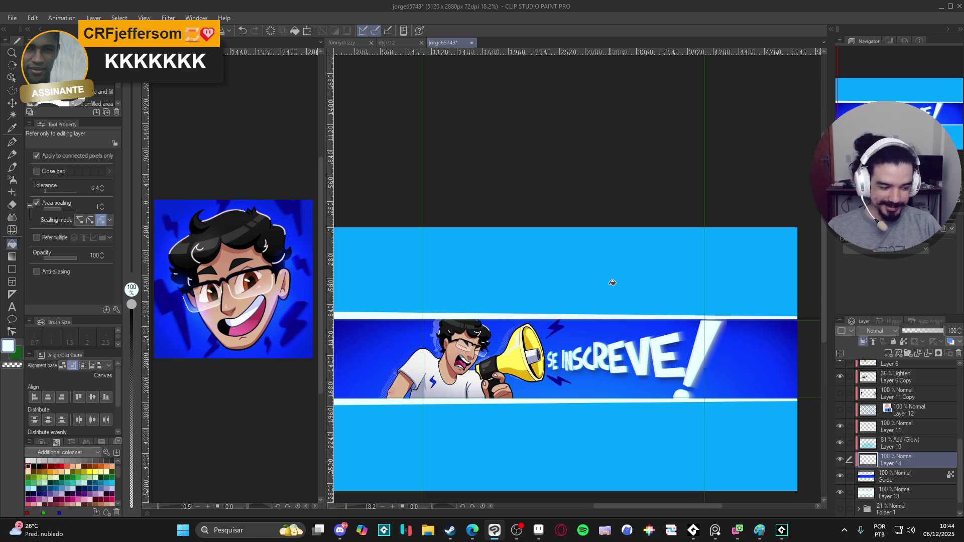
pyautogui.press('p')
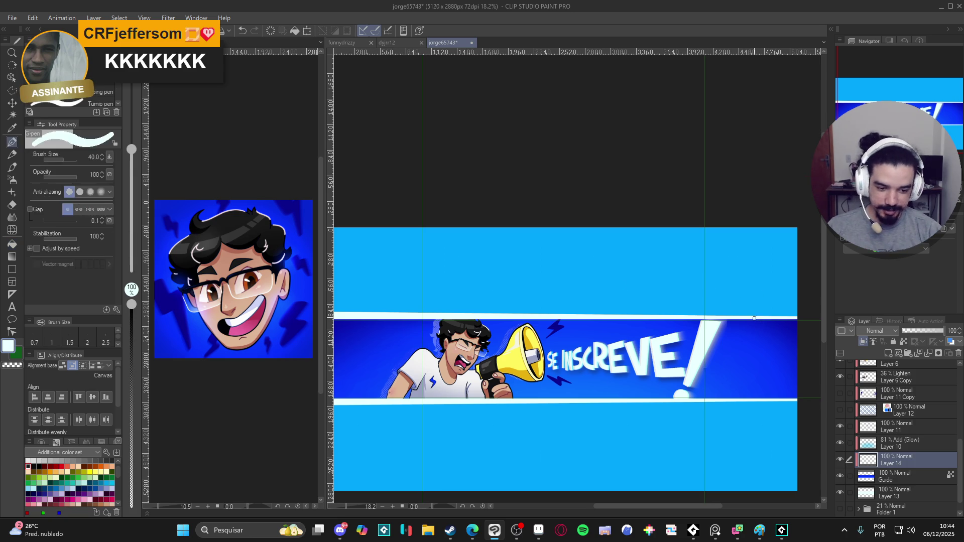
pyautogui.keyDown('alt'); pyautogui.click(776, 330); pyautogui.keyUp('alt')
pyautogui.click(887, 331)
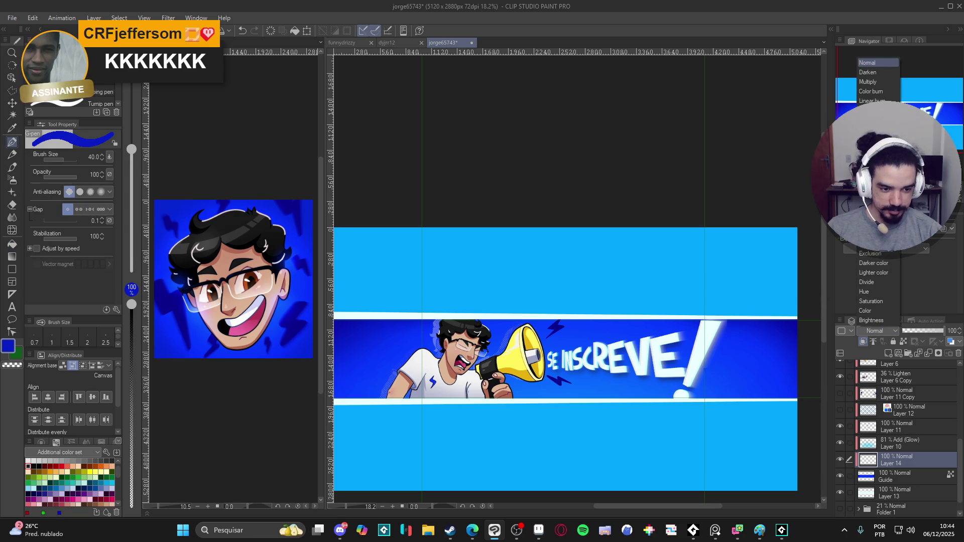
pyautogui.click(872, 168)
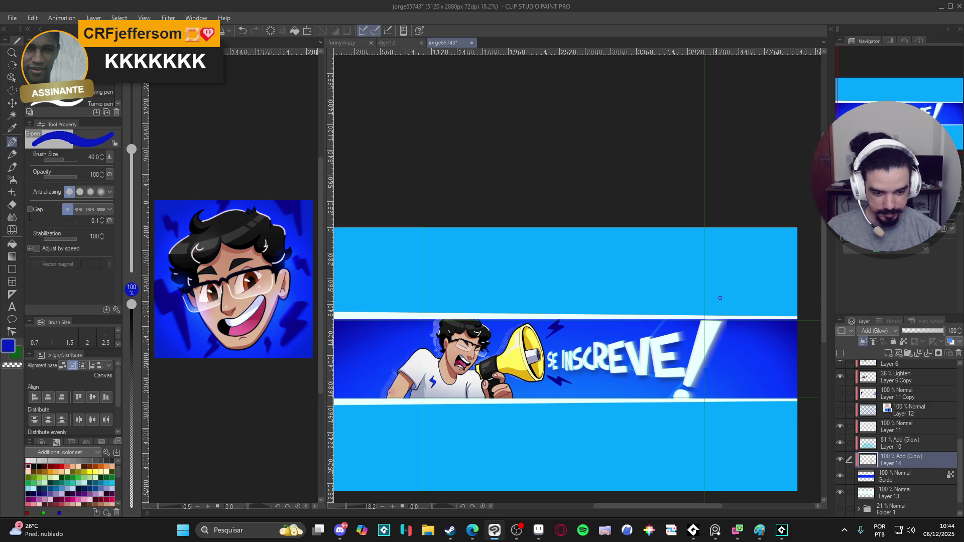
# Try filling the blue band on Layer 14, undoing both trial fills
pyautogui.press('g')
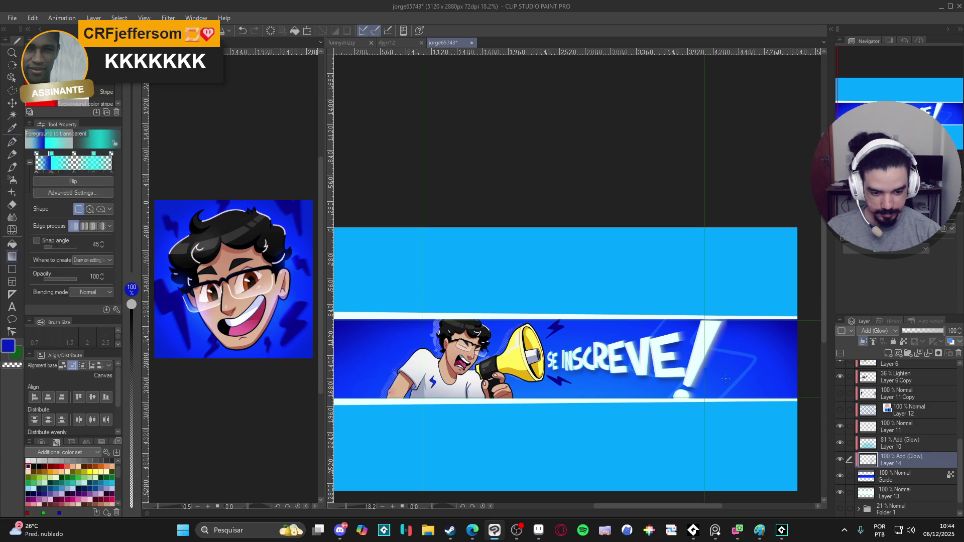
pyautogui.click(741, 358)
pyautogui.hotkey('ctrl', 'z')
pyautogui.click(65, 237)
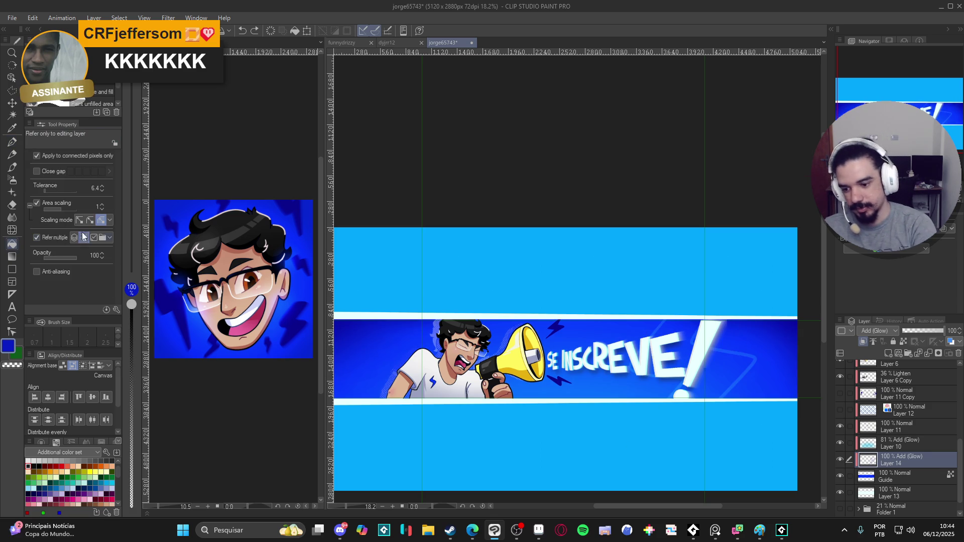
pyautogui.click(718, 360)
pyautogui.hotkey('ctrl', 'z')
pyautogui.press('p')
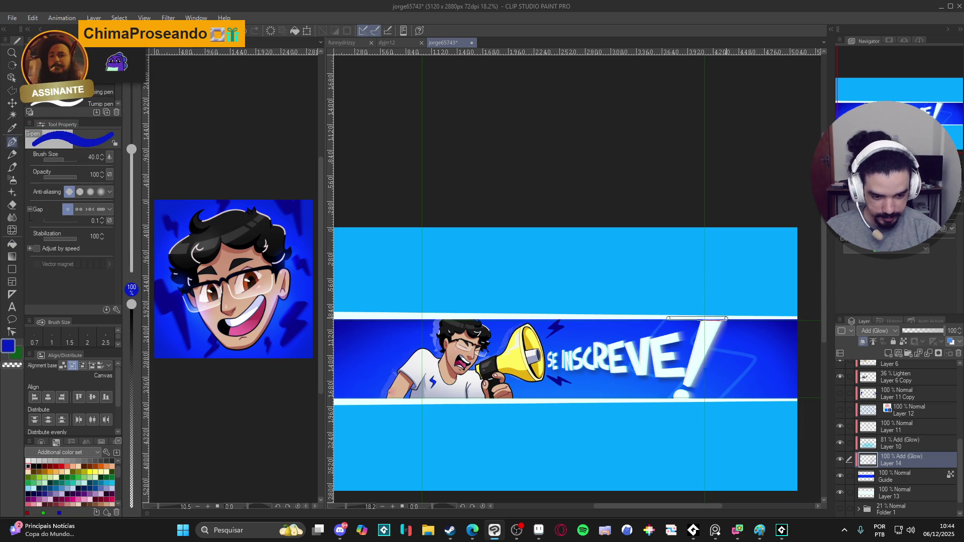
# Draw a thin stroke under the exclamation mark and fill the area to its right
pyautogui.moveTo(725, 398); pyautogui.dragTo(667, 399)
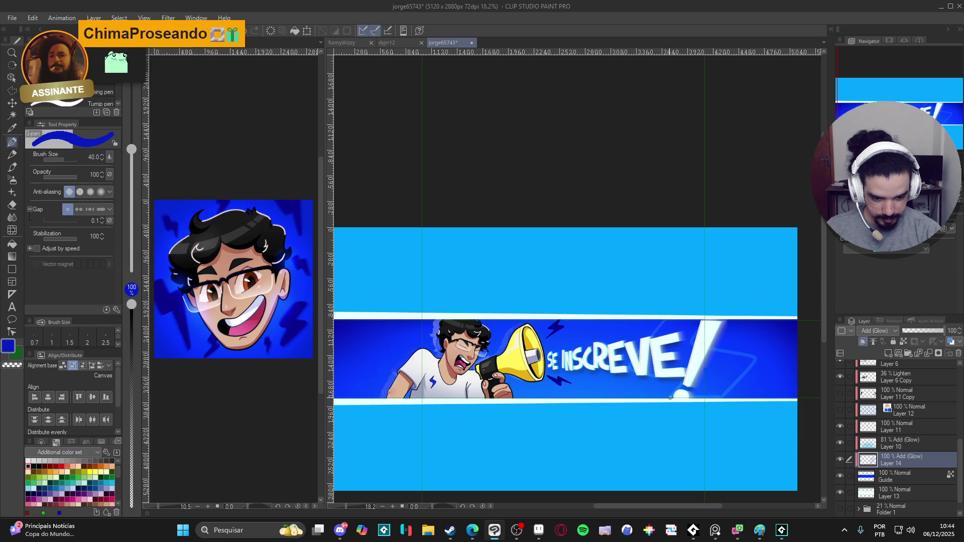
pyautogui.press('g')
pyautogui.click(734, 374)
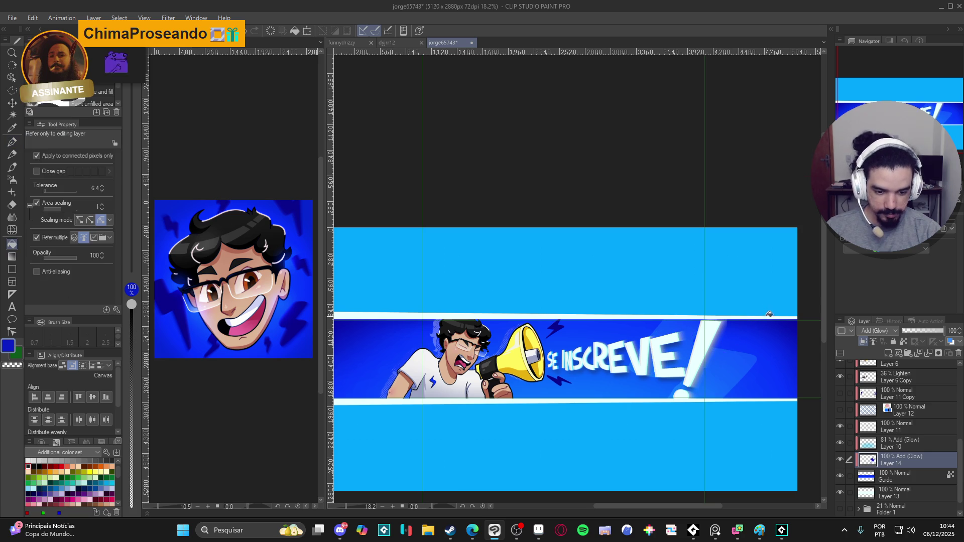
pyautogui.press('p')
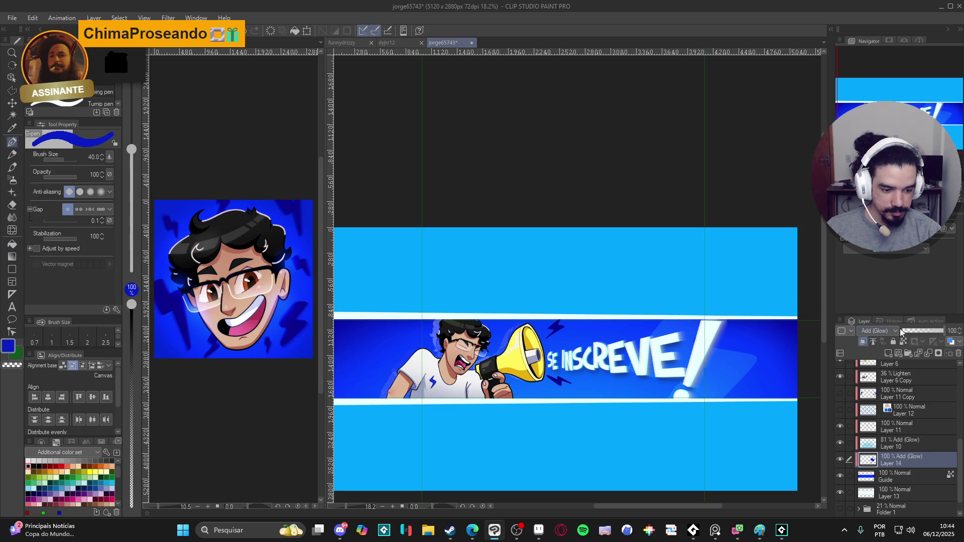
# Try Add, Screen, Lighten and Subtract blending on Layer 14, then settle on Normal
pyautogui.click(884, 331)
pyautogui.click(879, 127)
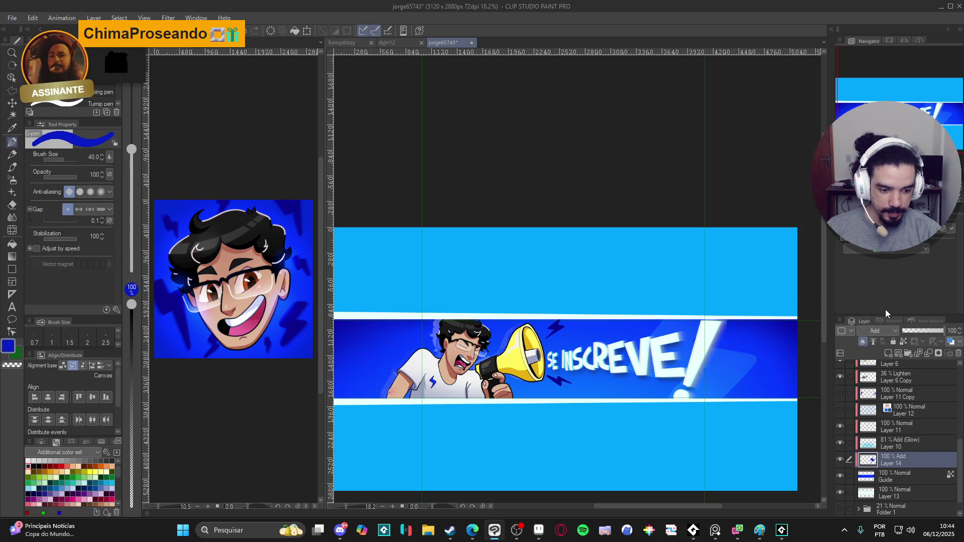
pyautogui.click(879, 331)
pyautogui.click(879, 128)
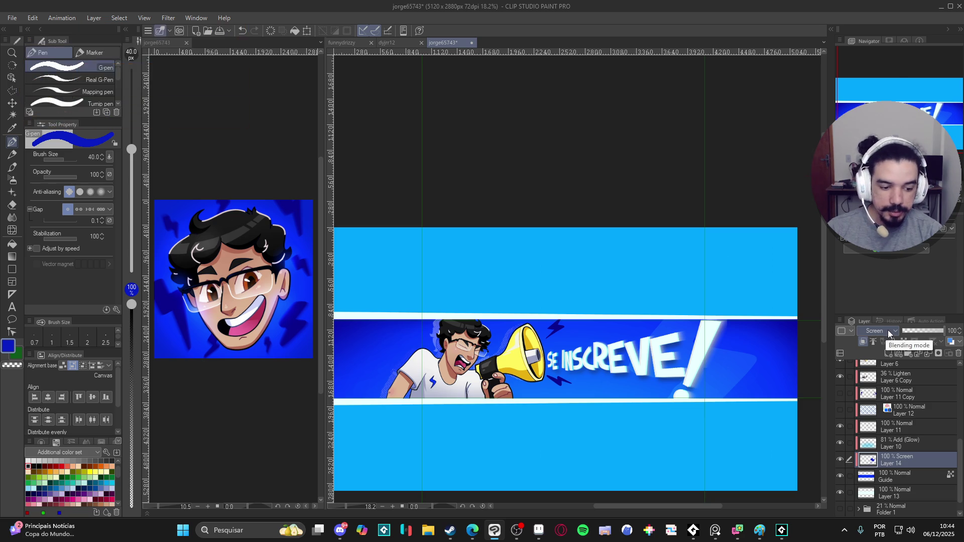
pyautogui.click(887, 330)
pyautogui.click(879, 93)
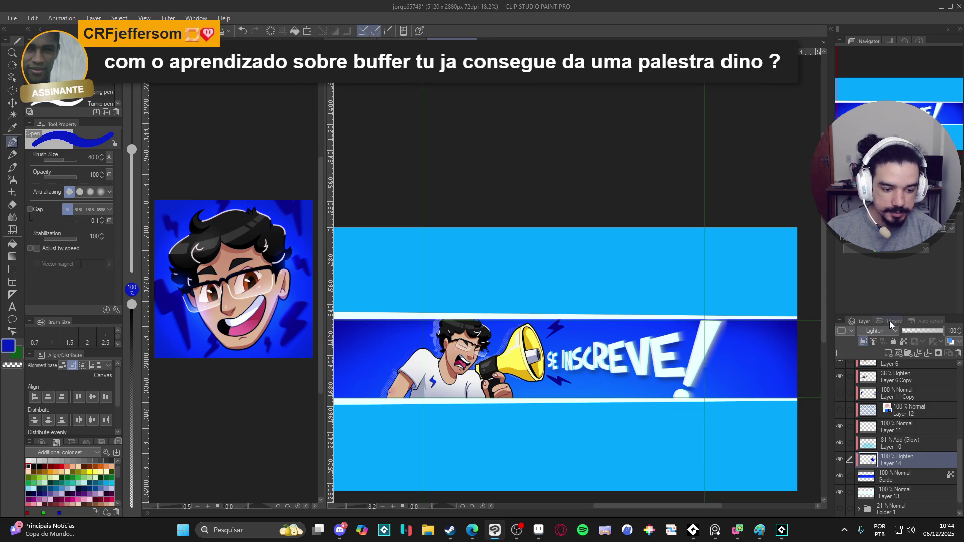
pyautogui.click(886, 331)
pyautogui.click(879, 75)
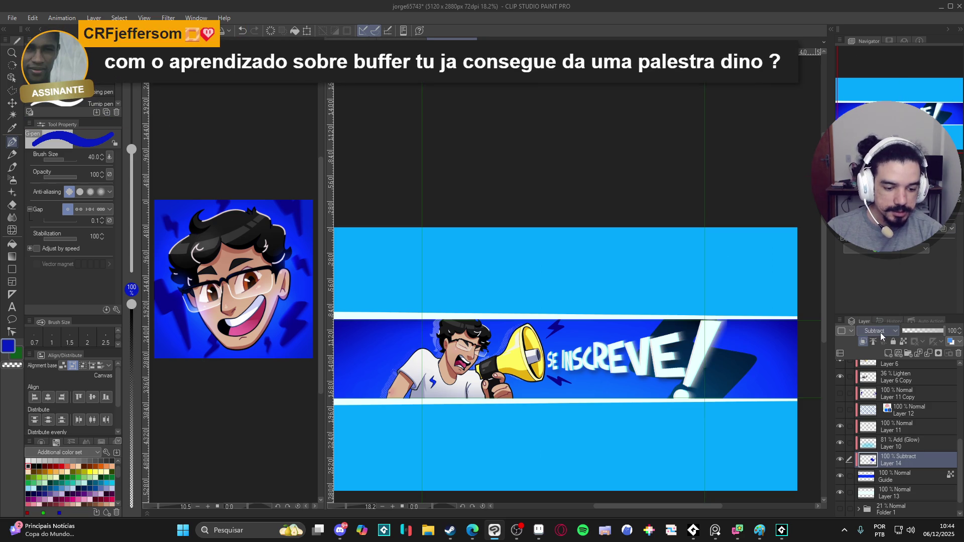
pyautogui.click(887, 330)
pyautogui.click(879, 63)
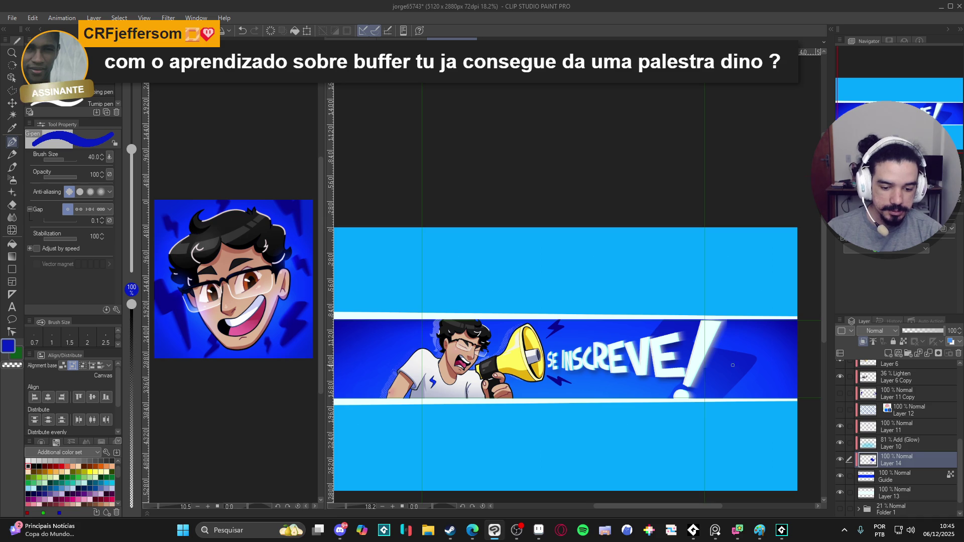
# Draw a thin dark-blue diagonal stroke on the band's right side
pyautogui.hscroll(2, 689, 288)
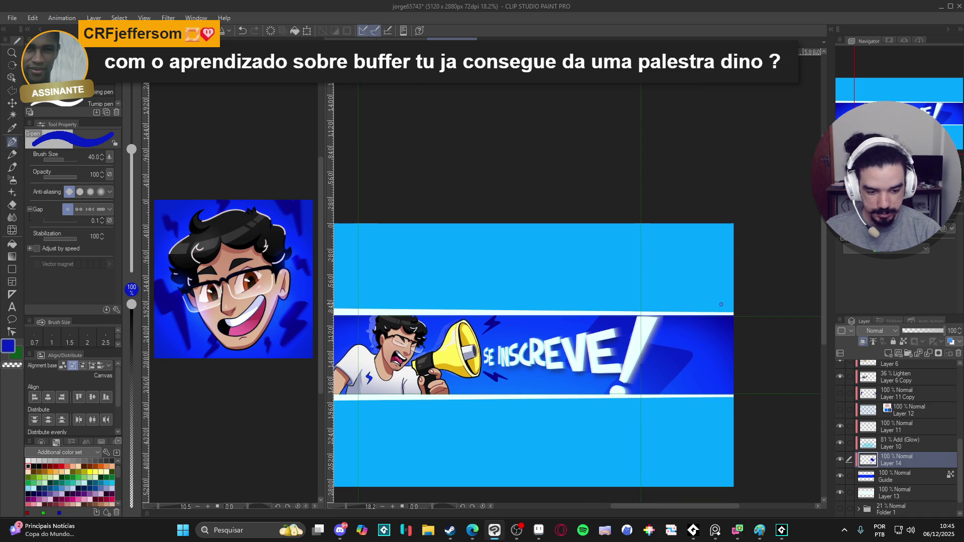
pyautogui.moveTo(719, 351); pyautogui.dragTo(710, 373)
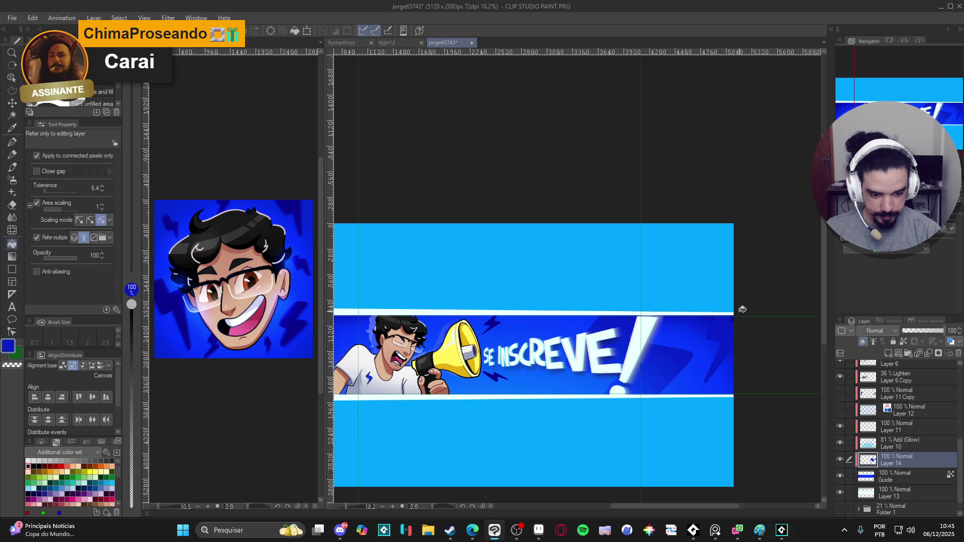
pyautogui.moveTo(712, 366); pyautogui.dragTo(792, 342)
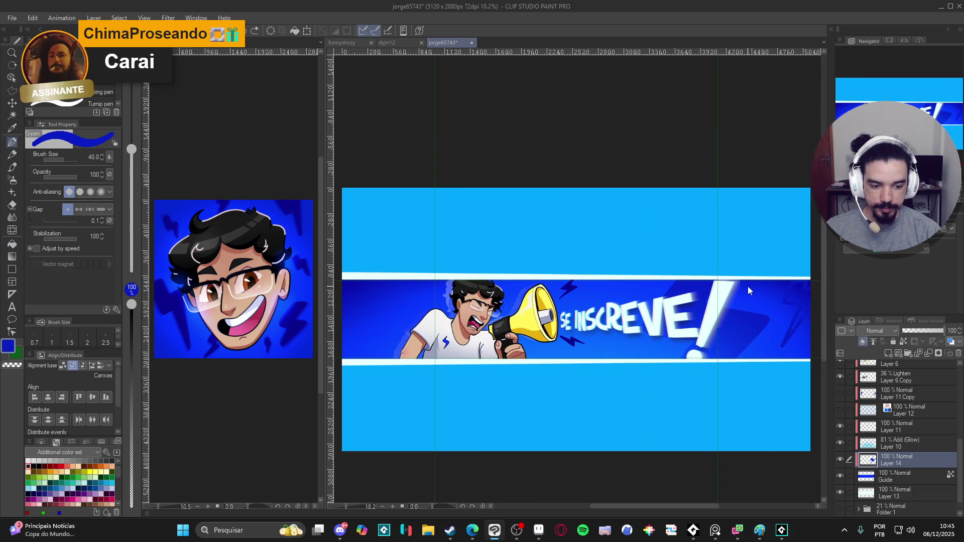
pyautogui.moveTo(582, 323)
pyautogui.mouseDown()
pyautogui.moveTo(566, 324)
pyautogui.moveTo(682, 348)
pyautogui.mouseUp()
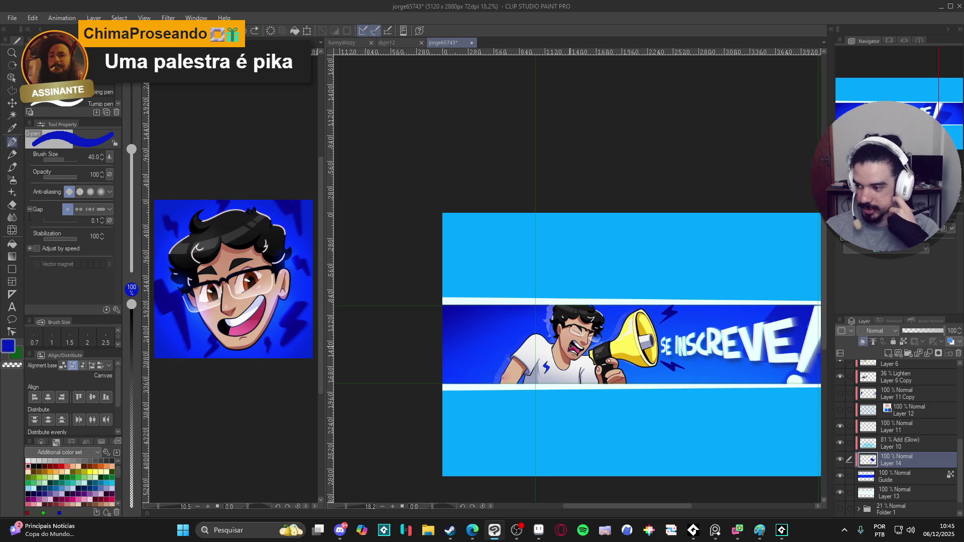
pyautogui.hscroll(4, 571, 348)
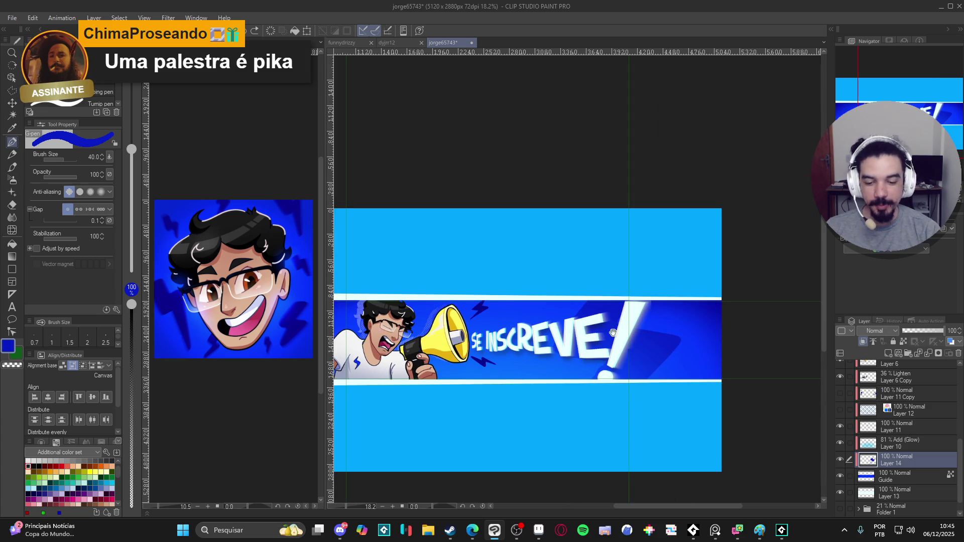
pyautogui.hscroll(-4, 630, 326)
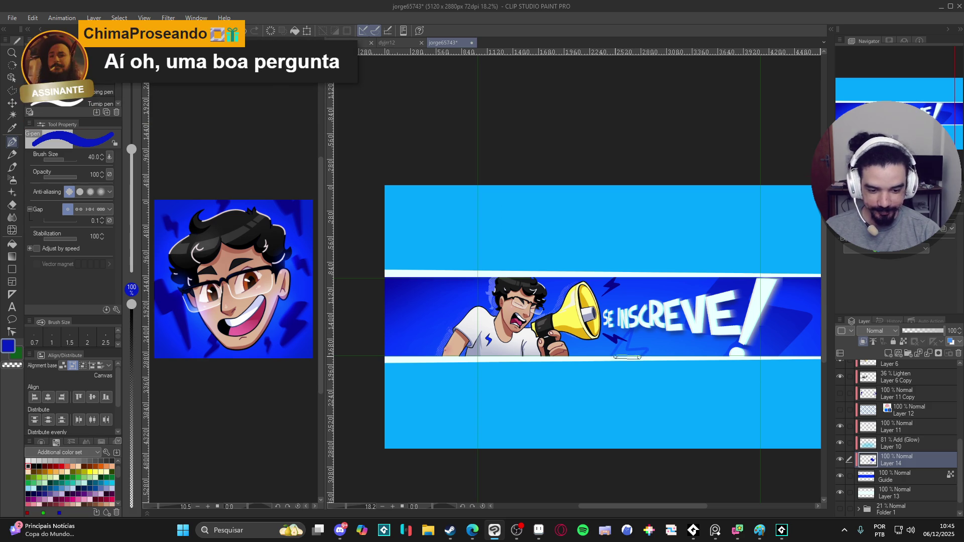
# Draw a faint dark-blue diagonal stroke on the band's left side
pyautogui.press('g')
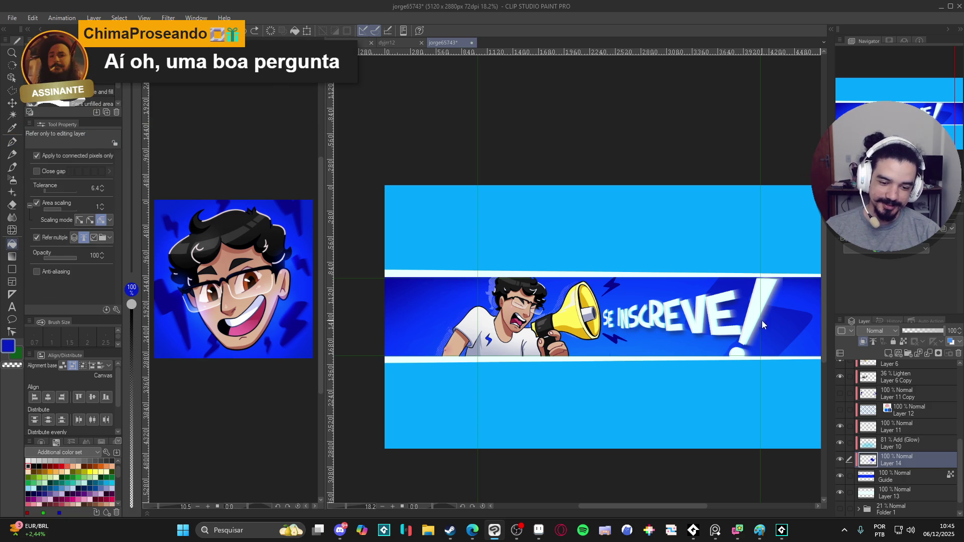
pyautogui.press('p')
pyautogui.moveTo(757, 325); pyautogui.dragTo(707, 356)
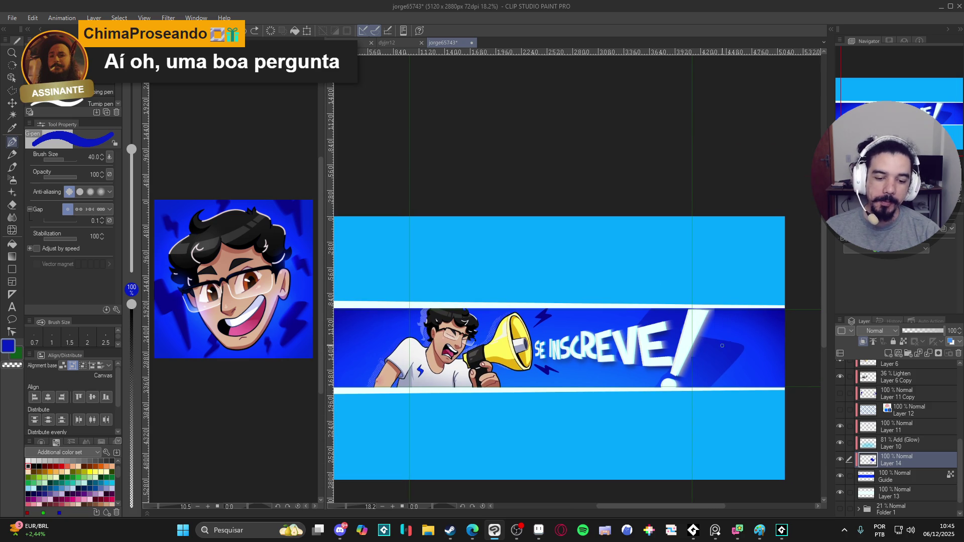
pyautogui.moveTo(765, 360); pyautogui.dragTo(670, 372)
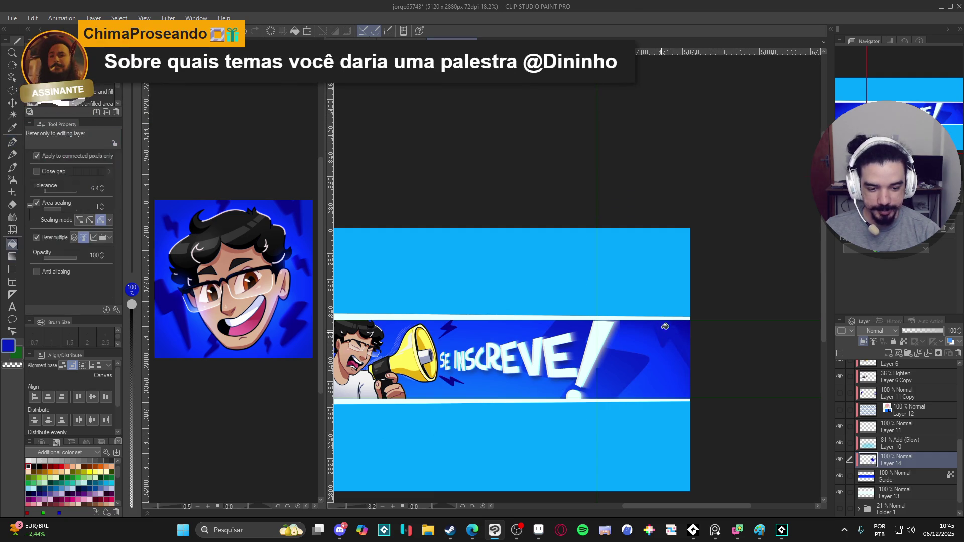
pyautogui.moveTo(696, 355)
pyautogui.mouseDown()
pyautogui.moveTo(773, 371)
pyautogui.moveTo(794, 355)
pyautogui.moveTo(805, 360)
pyautogui.mouseUp()
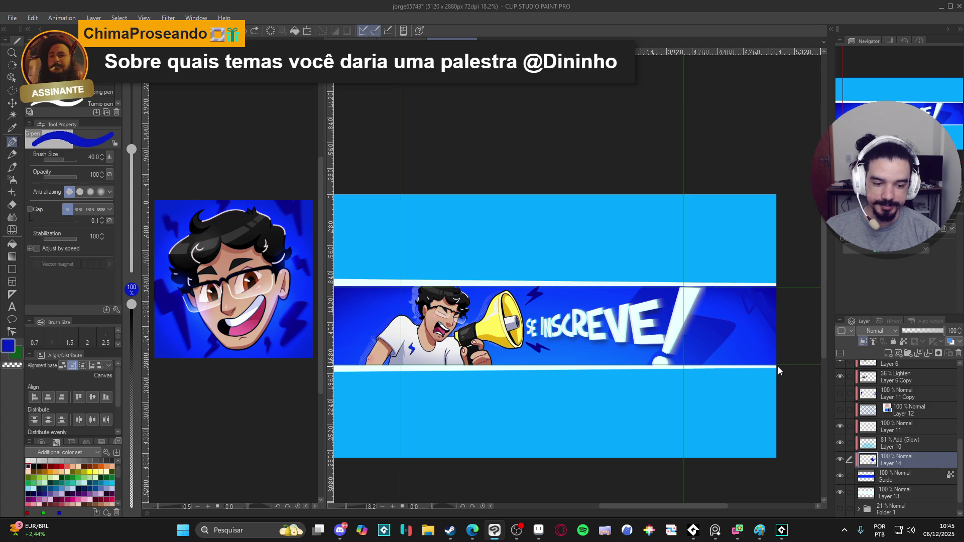
pyautogui.moveTo(676, 372); pyautogui.dragTo(770, 389)
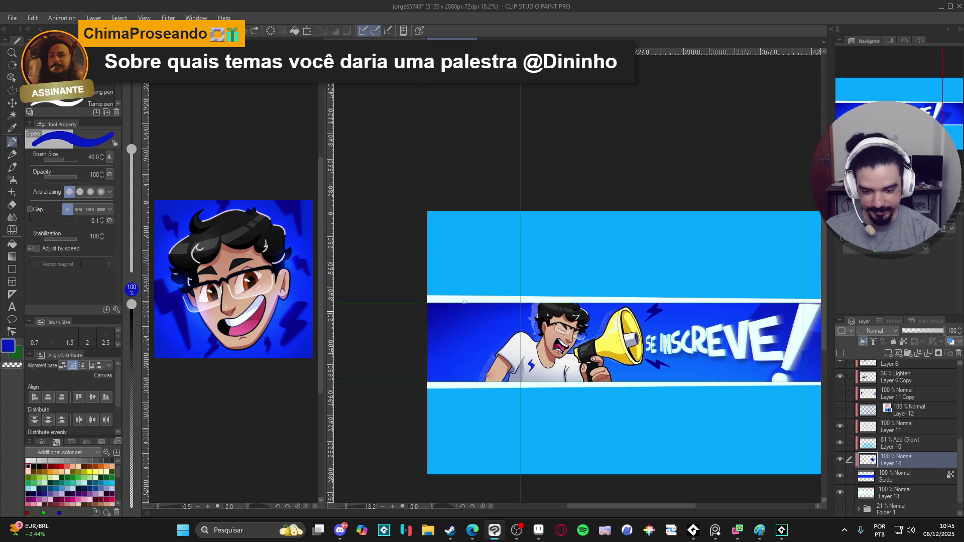
pyautogui.moveTo(466, 320); pyautogui.dragTo(444, 351)
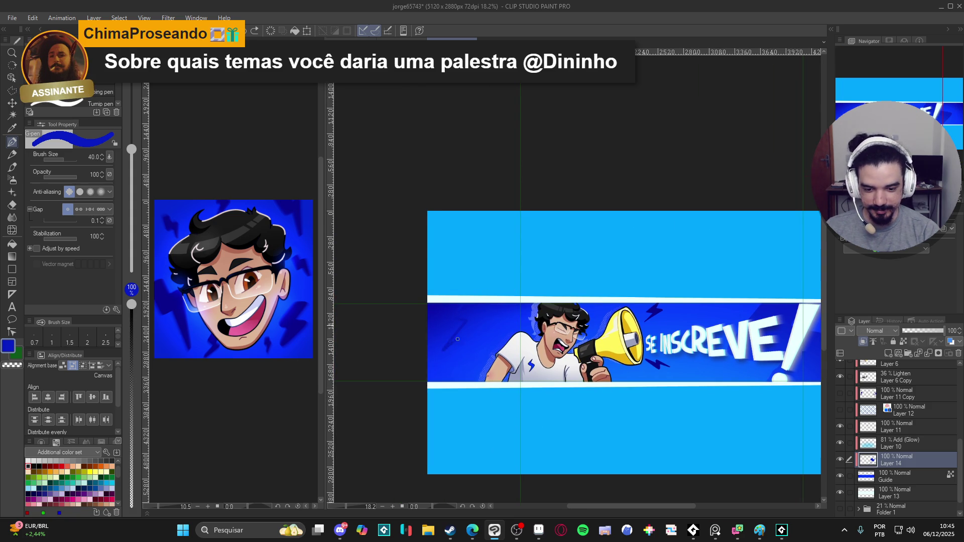
pyautogui.press('g')
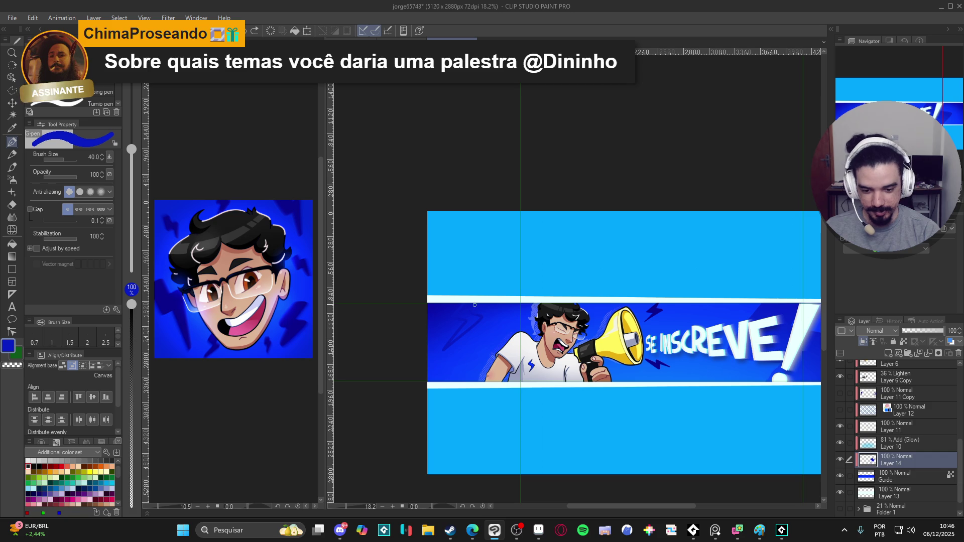
pyautogui.press('p')
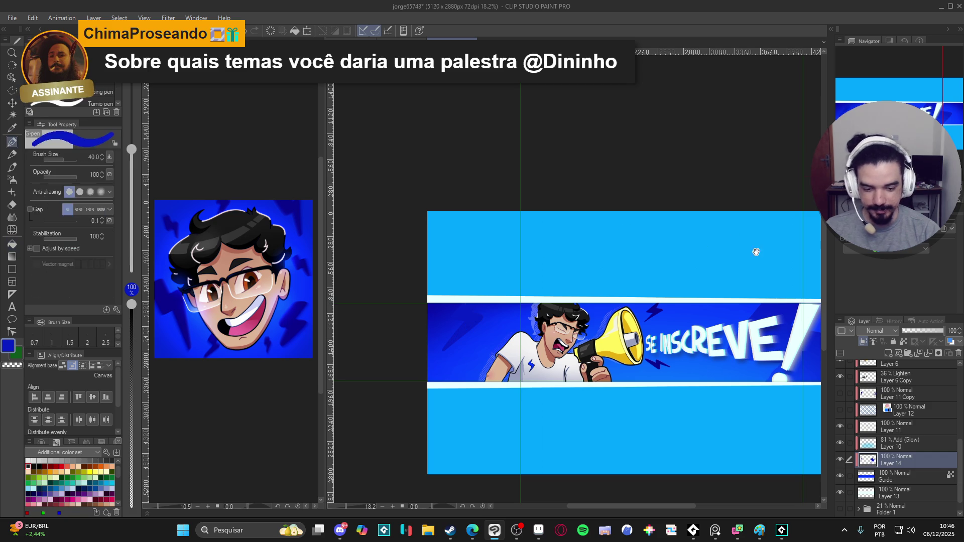
pyautogui.moveTo(549, 248); pyautogui.dragTo(403, 249)
pyautogui.moveTo(703, 249); pyautogui.dragTo(816, 249)
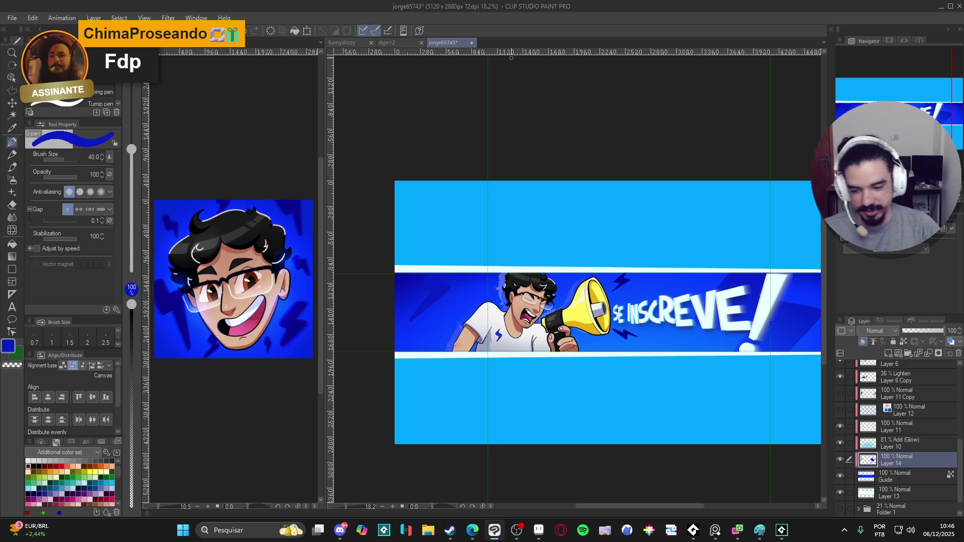
# Draw a straight diagonal stroke on the band's left, then save the banner with Ctrl+S
pyautogui.scroll(3, 404, 329)
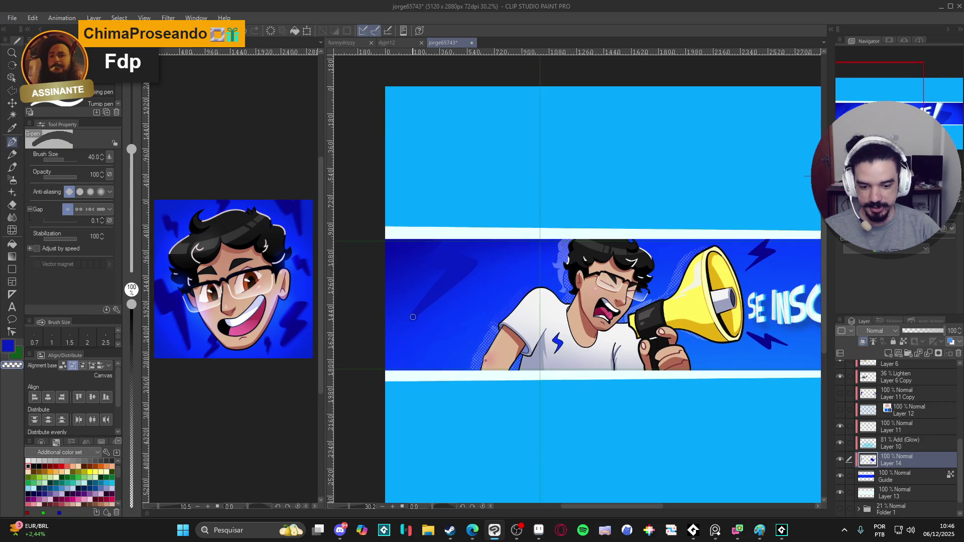
pyautogui.moveTo(407, 327); pyautogui.dragTo(496, 253)
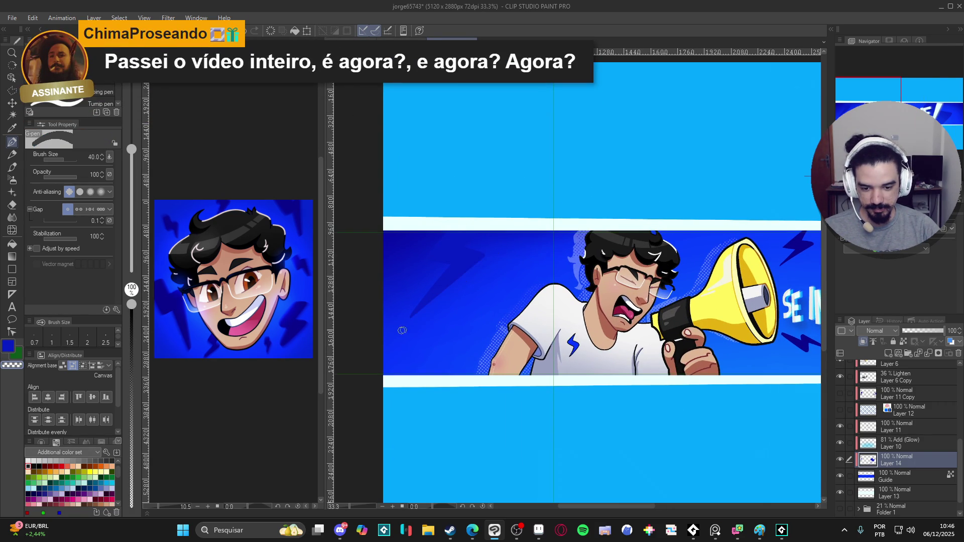
pyautogui.scroll(-1, 471, 321)
pyautogui.scroll(-3, 723, 315)
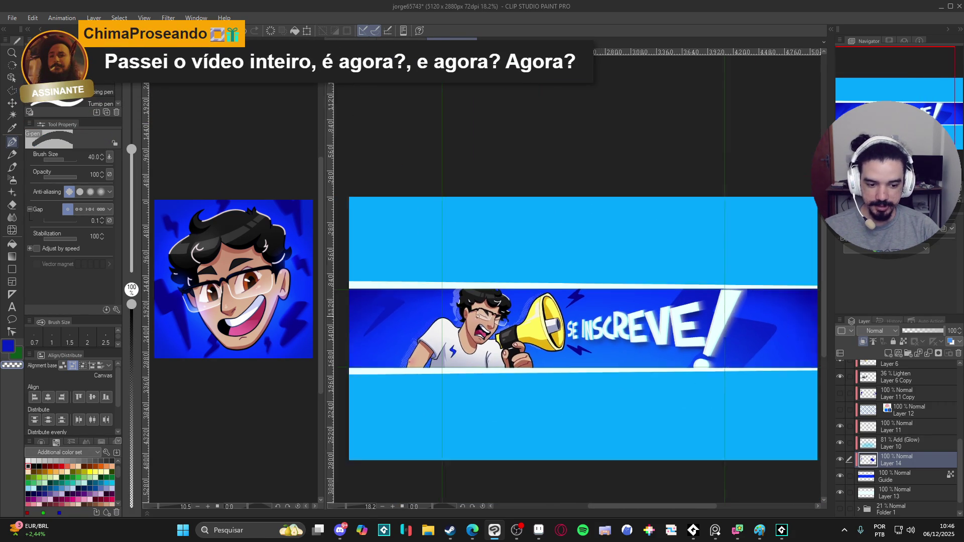
pyautogui.scroll(1, 723, 316)
pyautogui.scroll(-2, 663, 333)
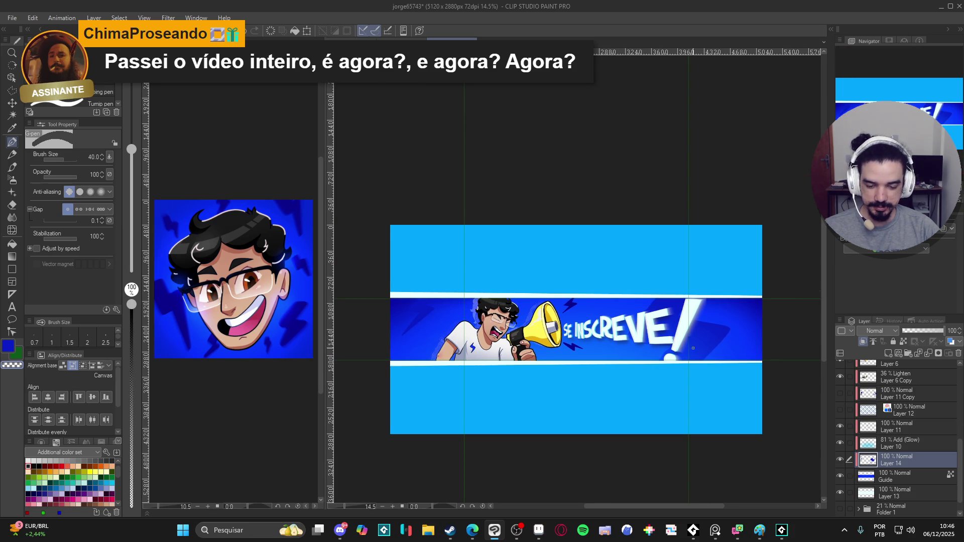
pyautogui.hotkey('ctrl', 's')
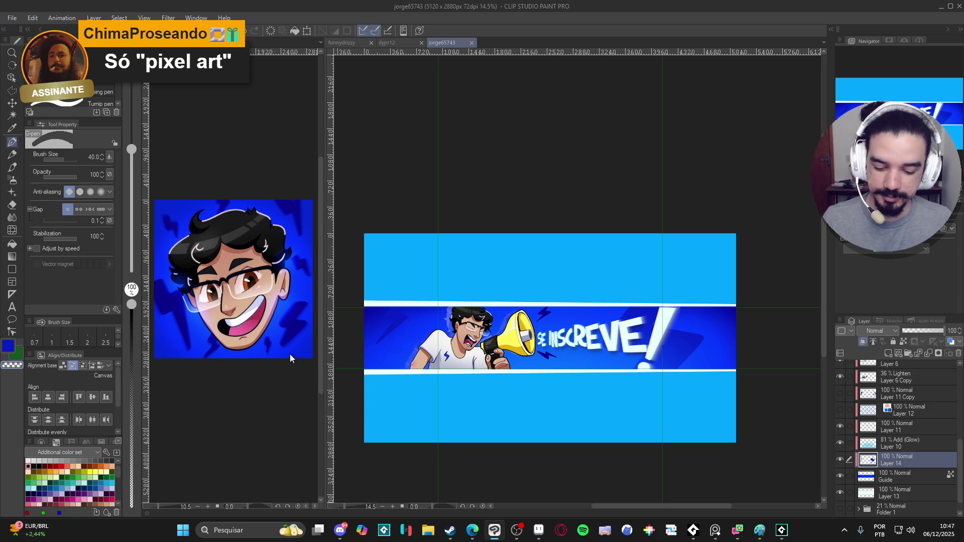
pyautogui.scroll(2, 608, 358)
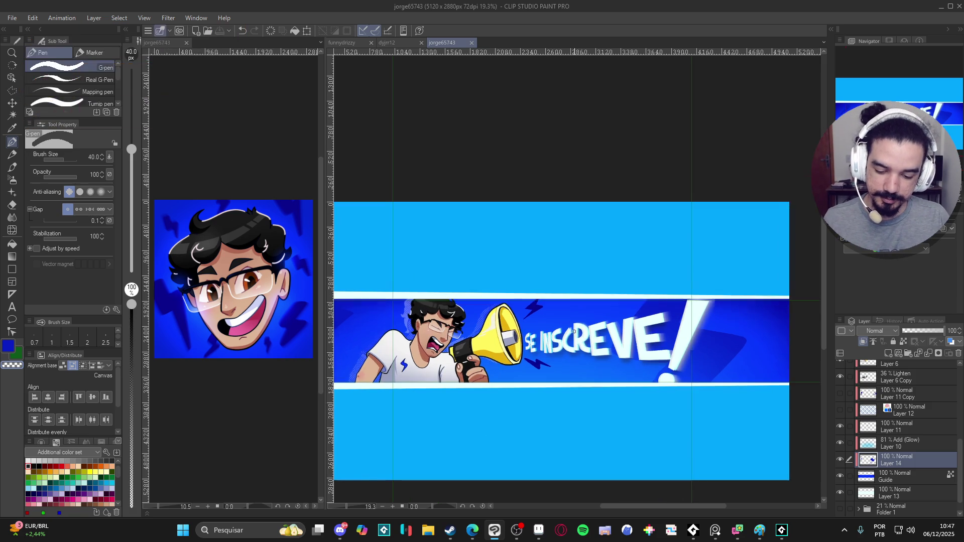
pyautogui.moveTo(608, 358); pyautogui.dragTo(586, 350)
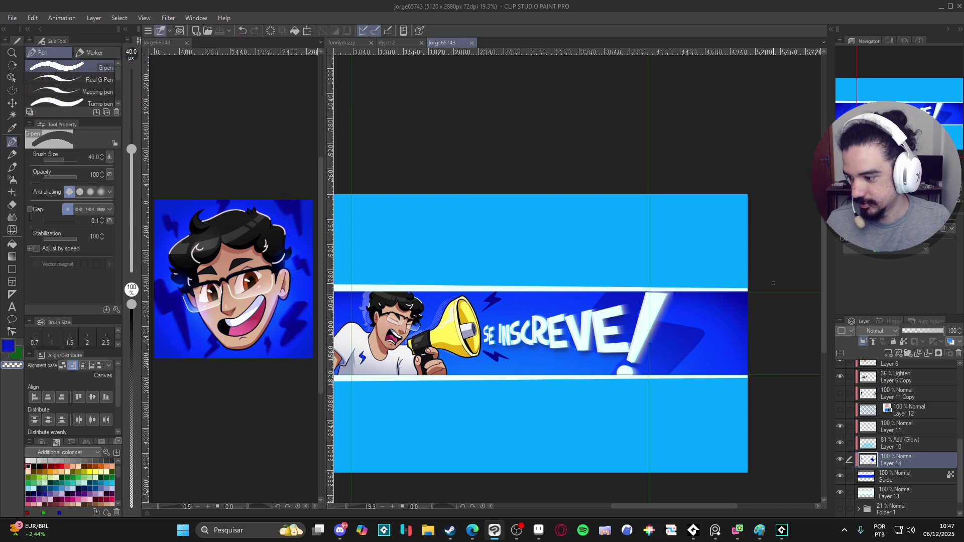
pyautogui.scroll(-1, 668, 346)
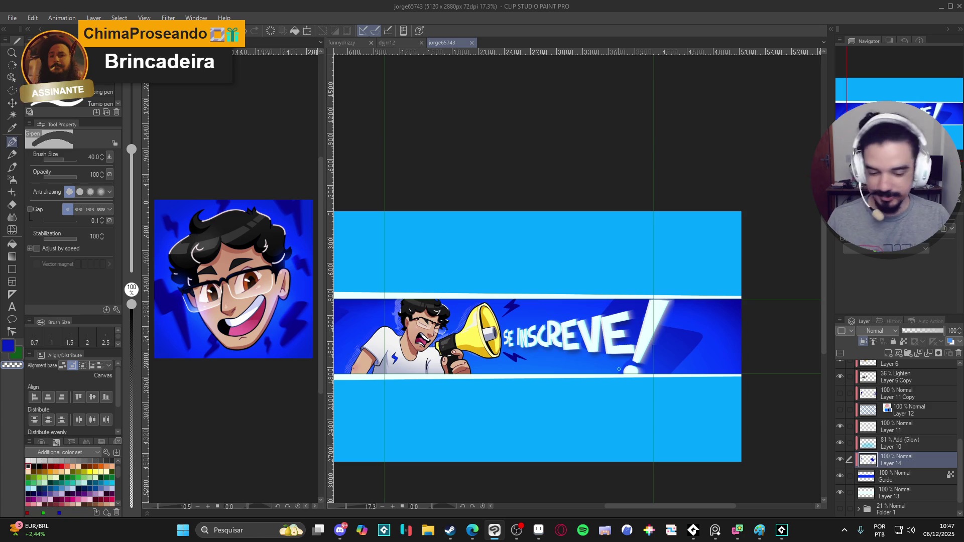
pyautogui.scroll(-1, 601, 376)
pyautogui.scroll(1, 602, 376)
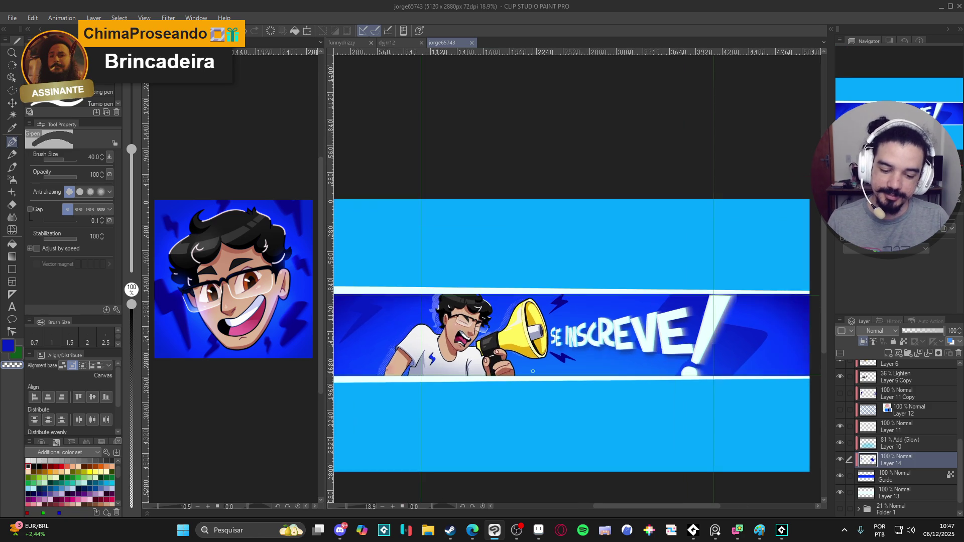
pyautogui.scroll(-1, 533, 371)
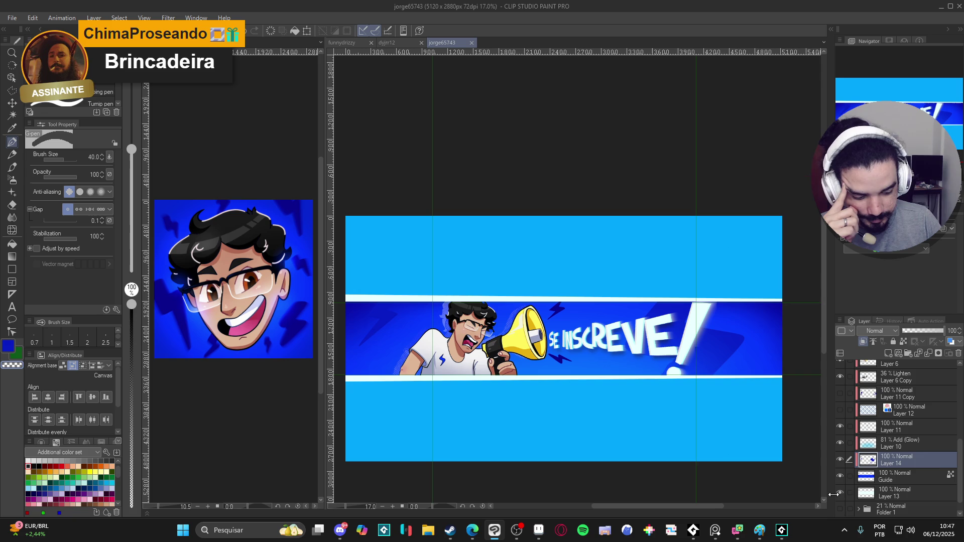
pyautogui.scroll(-1, 852, 494)
# Add a new layer above Paper with the Soft airbrush at size 2000 in medium blue
pyautogui.click(840, 509)
pyautogui.click(839, 509)
pyautogui.click(923, 511)
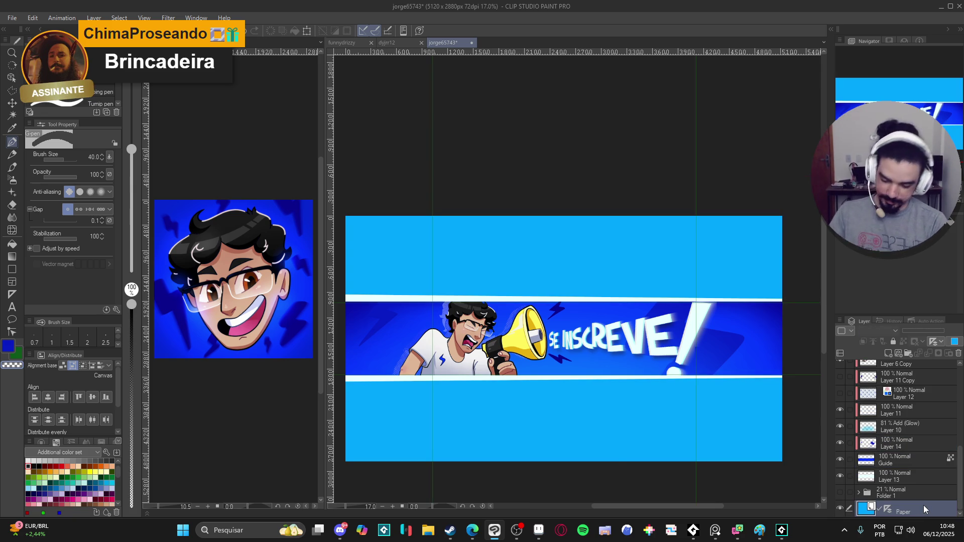
pyautogui.hotkey('ctrl', 'shift', 'n')
pyautogui.press('b')
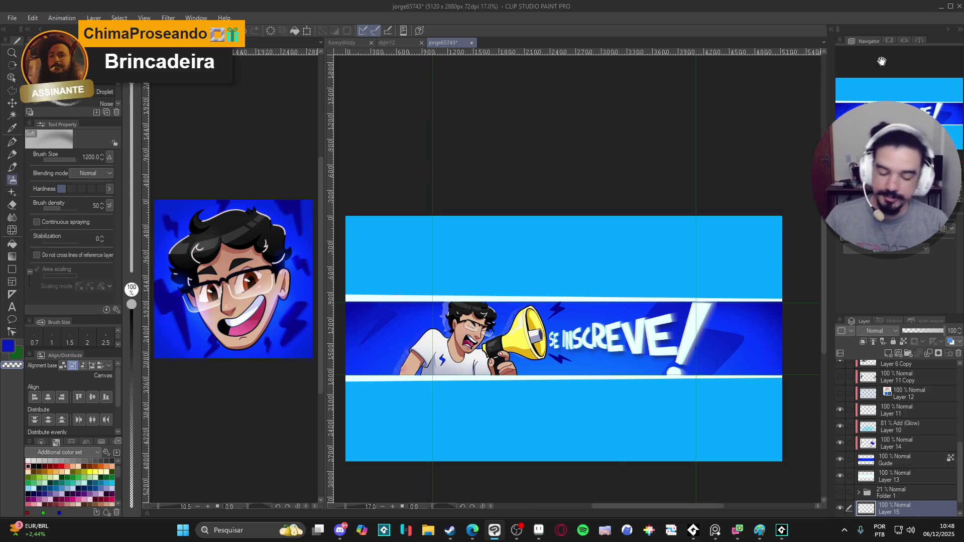
pyautogui.keyDown('alt'); pyautogui.click(758, 314); pyautogui.keyUp('alt')
pyautogui.press(']')
pyautogui.press(']')
# Spray soft blue shading across the upper and lower background, discarding the first corner tint
pyautogui.moveTo(753, 171); pyautogui.dragTo(774, 165)
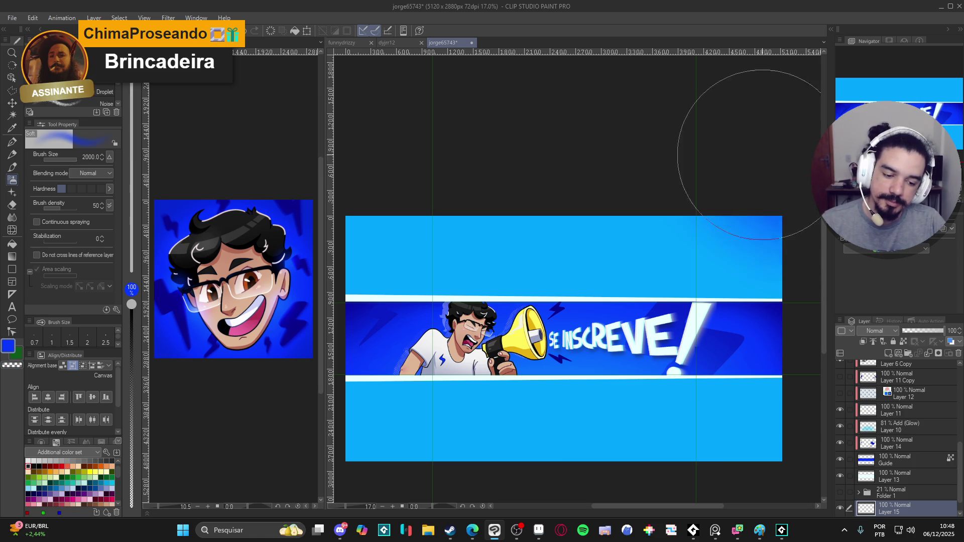
pyautogui.hotkey('ctrl', 'z')
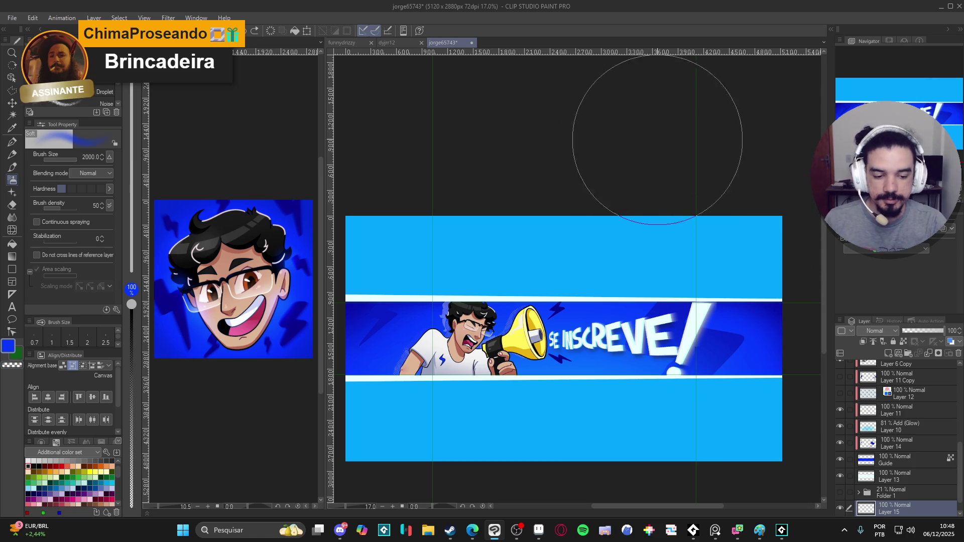
pyautogui.moveTo(635, 160); pyautogui.dragTo(782, 172)
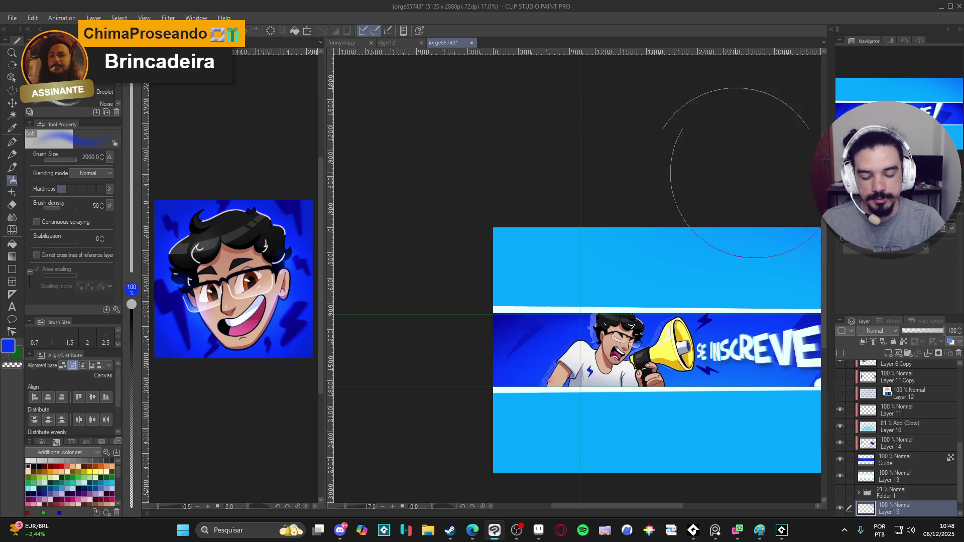
pyautogui.moveTo(457, 425); pyautogui.dragTo(408, 265)
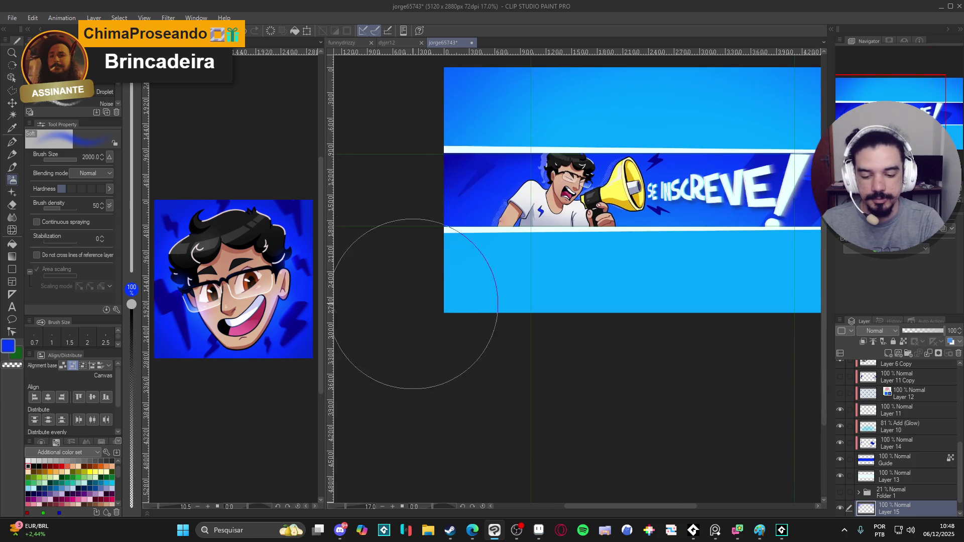
pyautogui.moveTo(665, 374)
pyautogui.mouseDown()
pyautogui.moveTo(564, 397)
pyautogui.moveTo(742, 301)
pyautogui.moveTo(602, 366)
pyautogui.mouseUp()
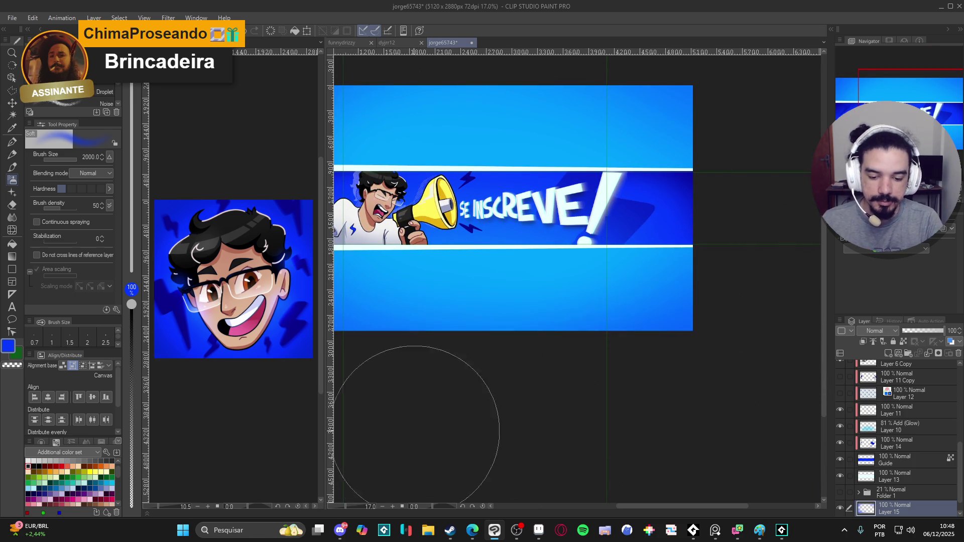
pyautogui.moveTo(602, 401); pyautogui.dragTo(603, 463)
pyautogui.moveTo(754, 297); pyautogui.dragTo(809, 333)
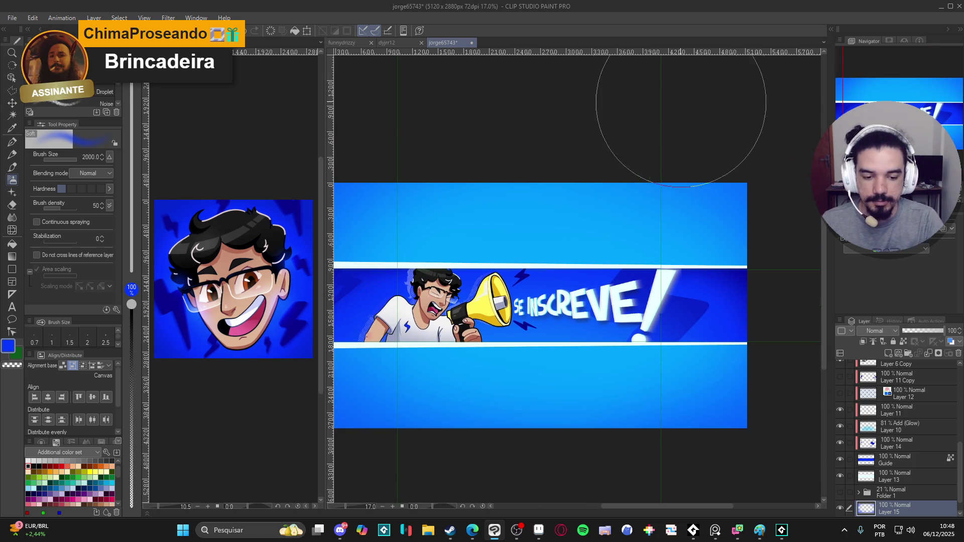
pyautogui.moveTo(560, 198); pyautogui.dragTo(703, 192)
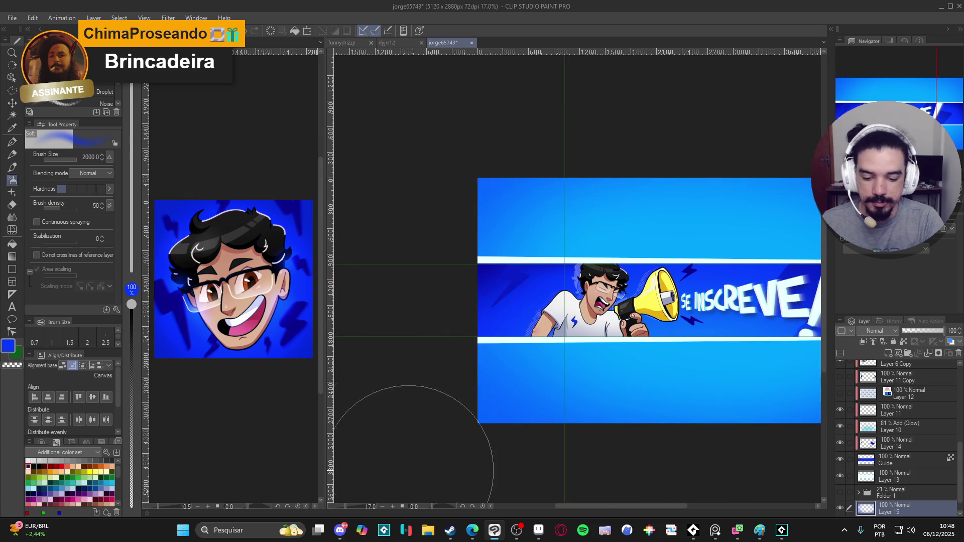
pyautogui.moveTo(590, 437); pyautogui.dragTo(465, 464)
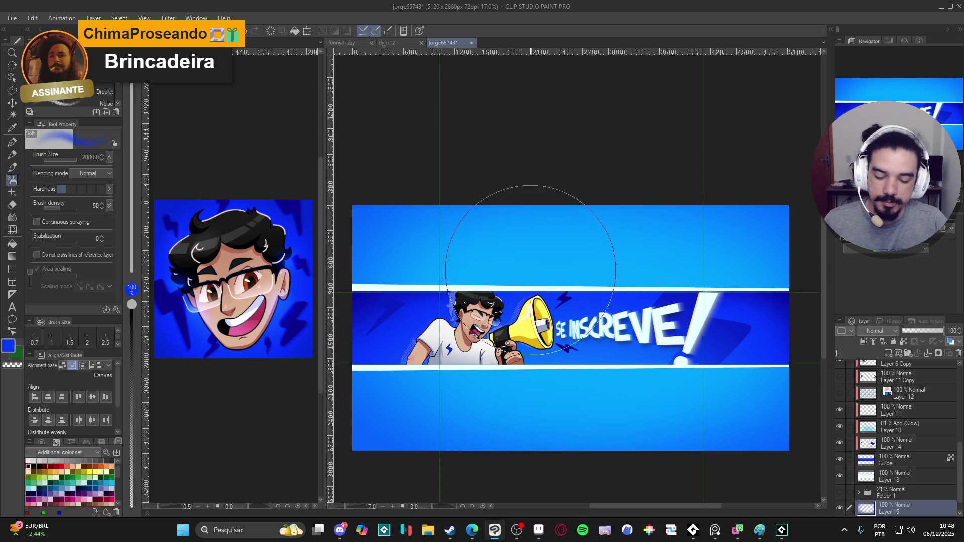
pyautogui.scroll(-1, 537, 262)
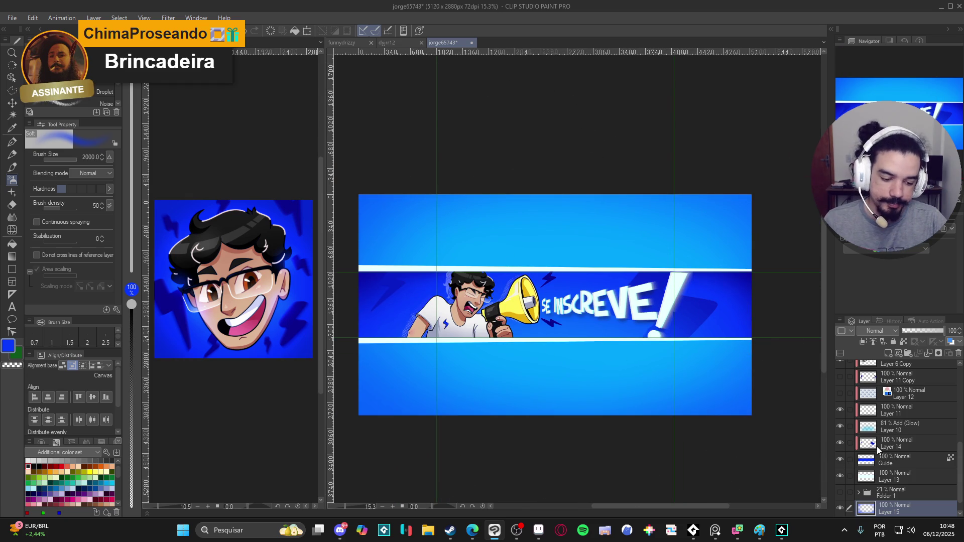
pyautogui.click(894, 477)
# Duplicate Layer 13 and tint the original layer's white stripes blue
pyautogui.rightClick(894, 477)
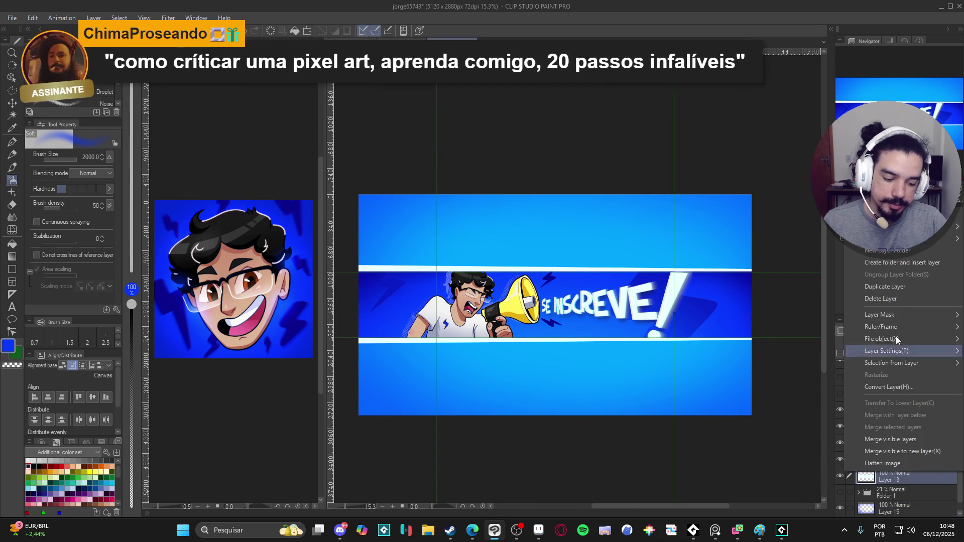
pyautogui.press('Escape')
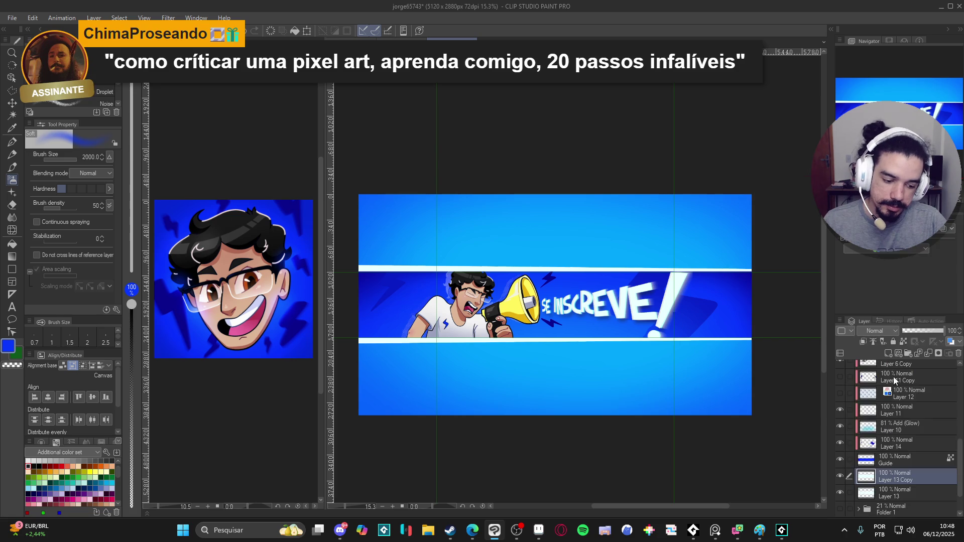
pyautogui.click(897, 493)
pyautogui.press('k')
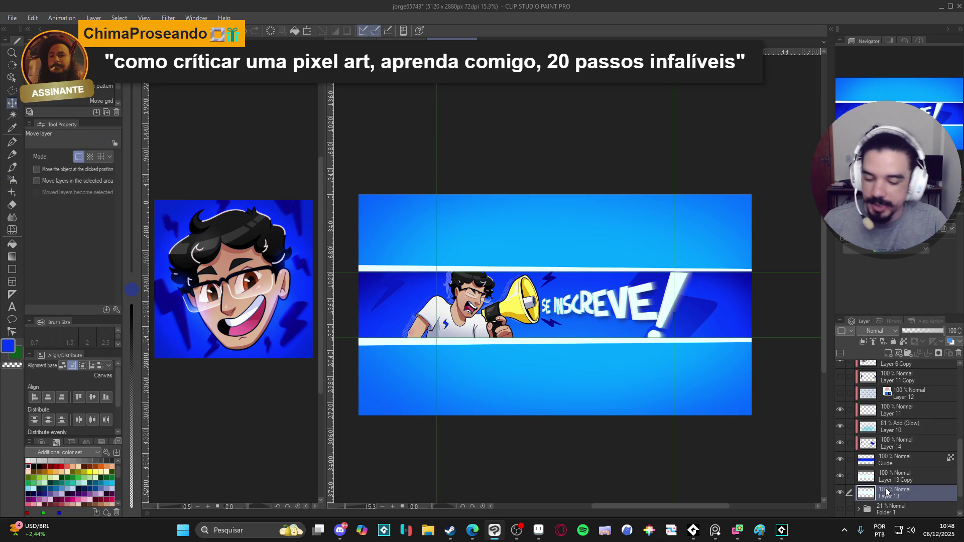
pyautogui.press('g')
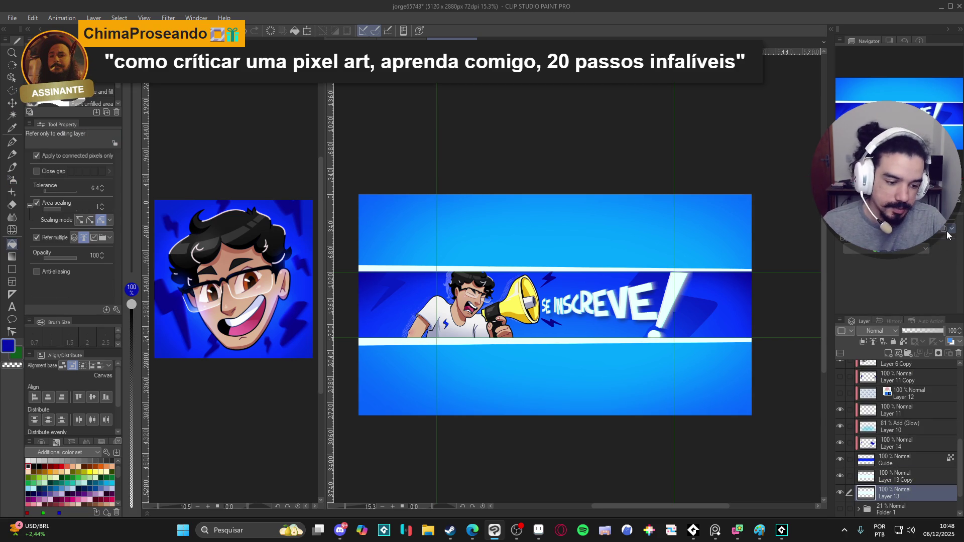
pyautogui.click(945, 237)
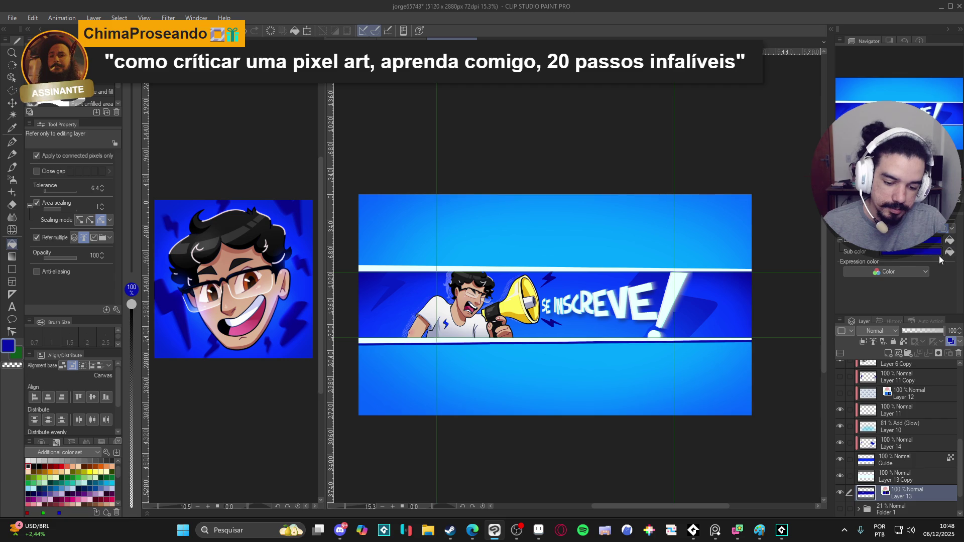
# Apply a trial filter and 38% opacity to Layer 13, then undo the opacity change
pyautogui.click(169, 18)
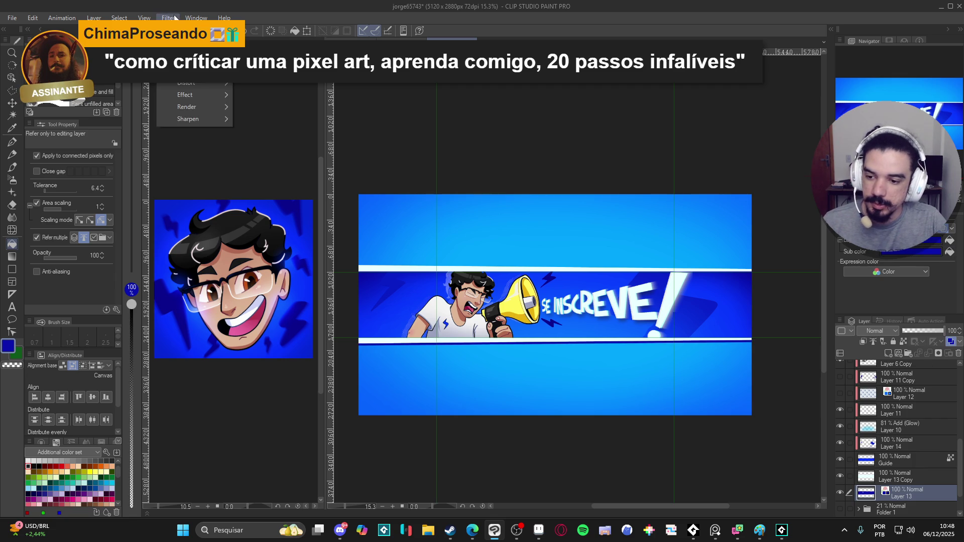
pyautogui.click(284, 90)
pyautogui.click(425, 102)
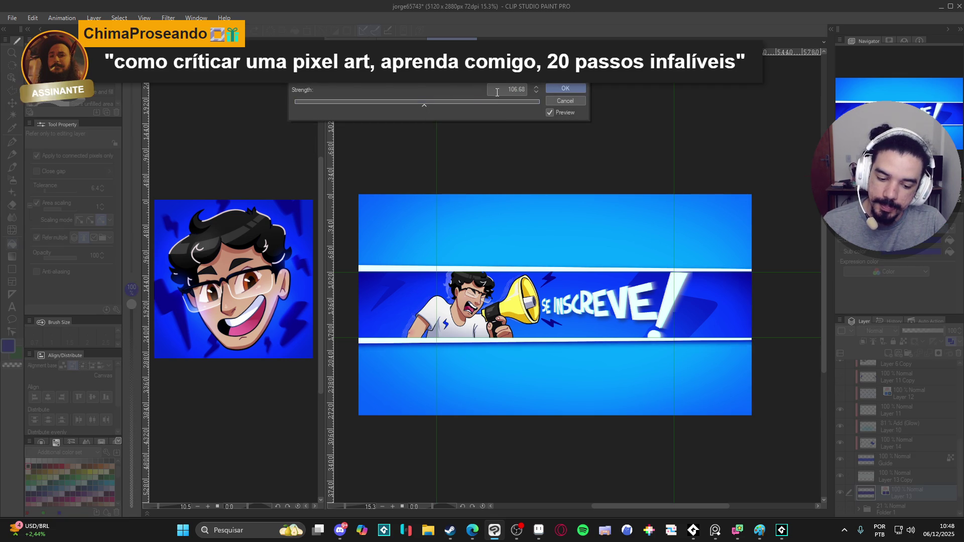
pyautogui.click(554, 101)
pyautogui.click(918, 329)
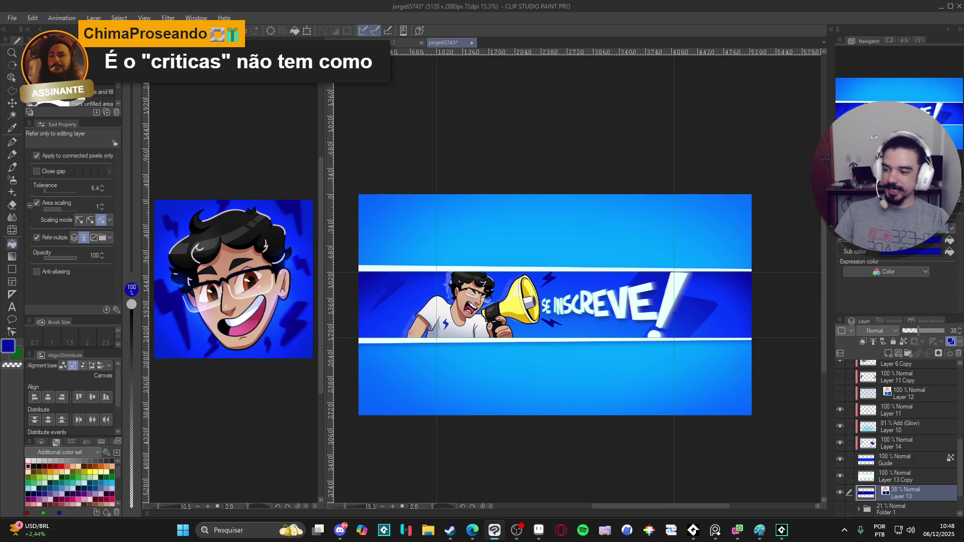
pyautogui.hotkey('ctrl', 'z')
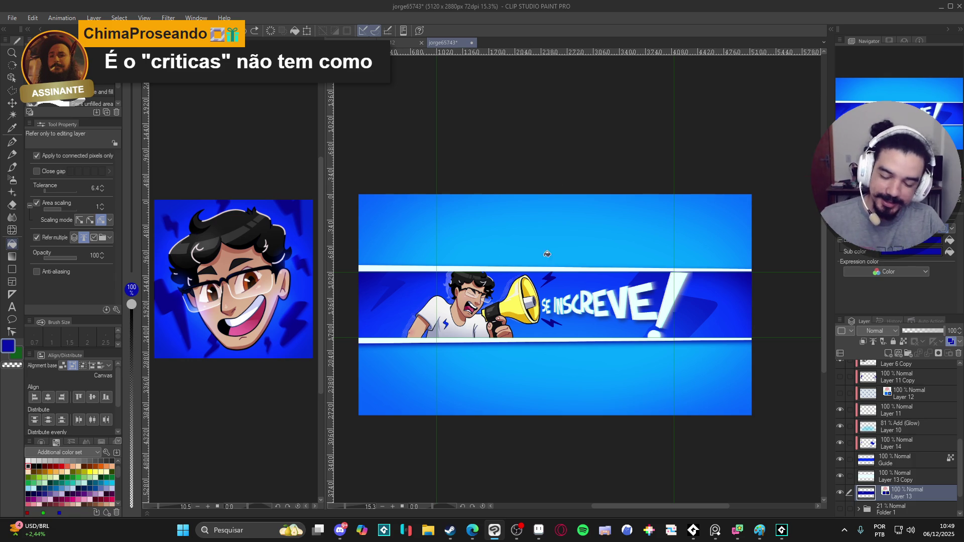
# Gaussian-blur Layer 13 at strength 19.45 and set its opacity to 48%
pyautogui.click(169, 17)
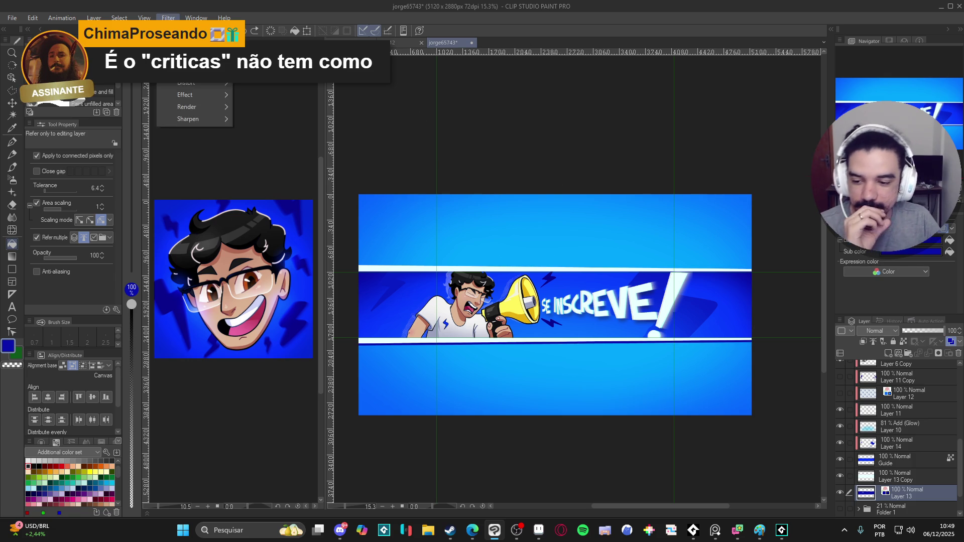
pyautogui.moveTo(201, 71)
pyautogui.click(280, 92)
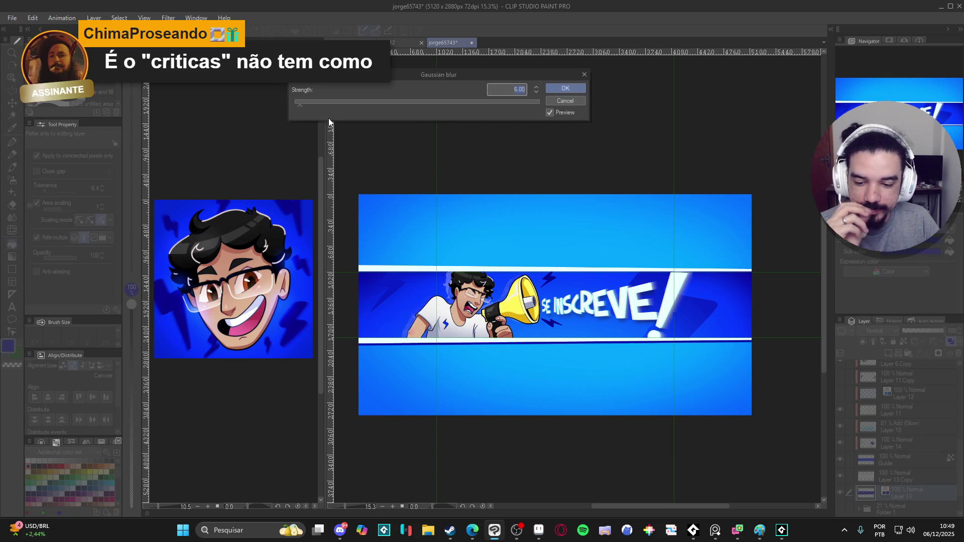
pyautogui.click(304, 105)
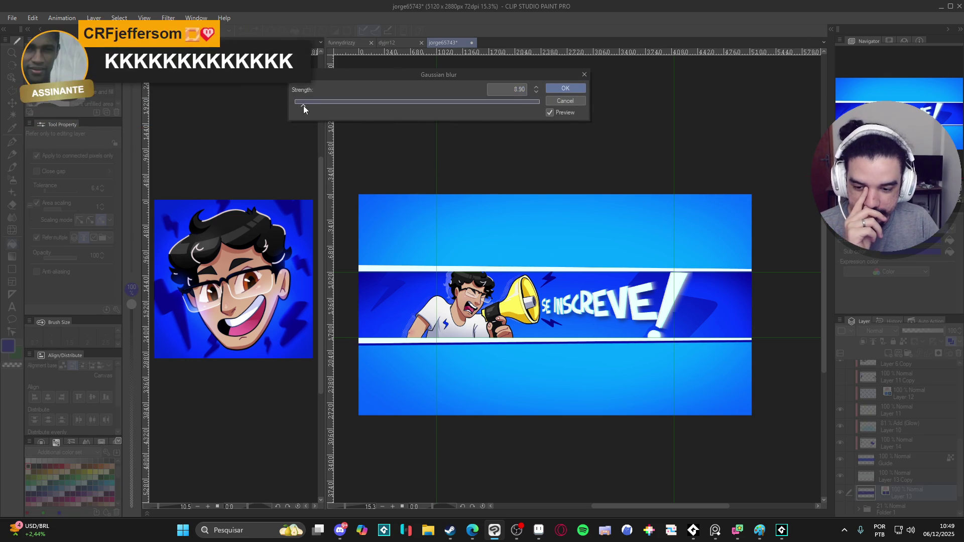
pyautogui.moveTo(307, 107); pyautogui.dragTo(318, 107)
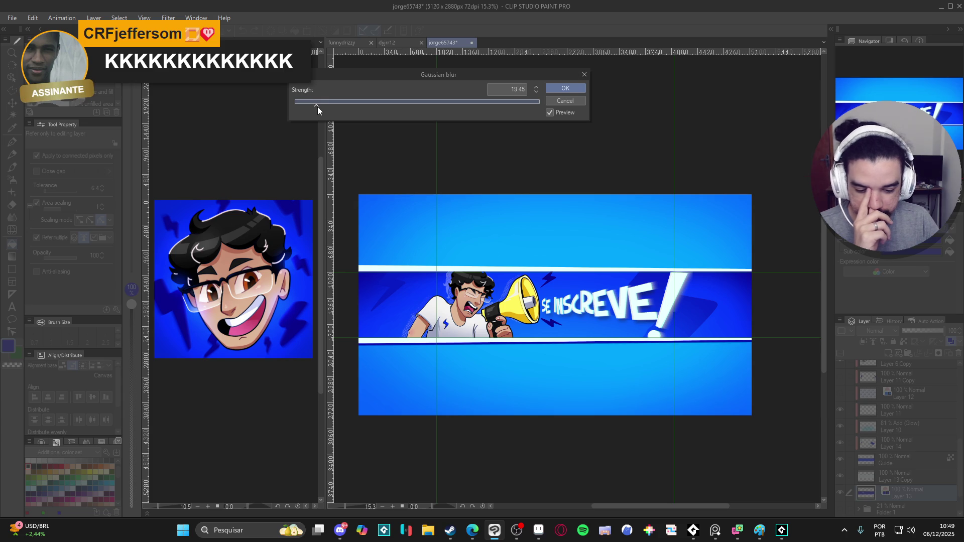
pyautogui.click(558, 89)
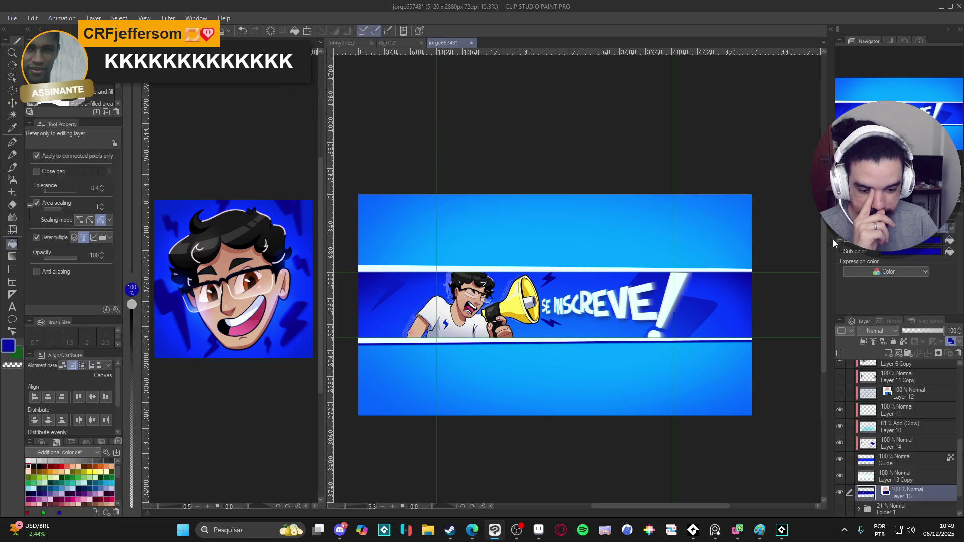
pyautogui.click(924, 329)
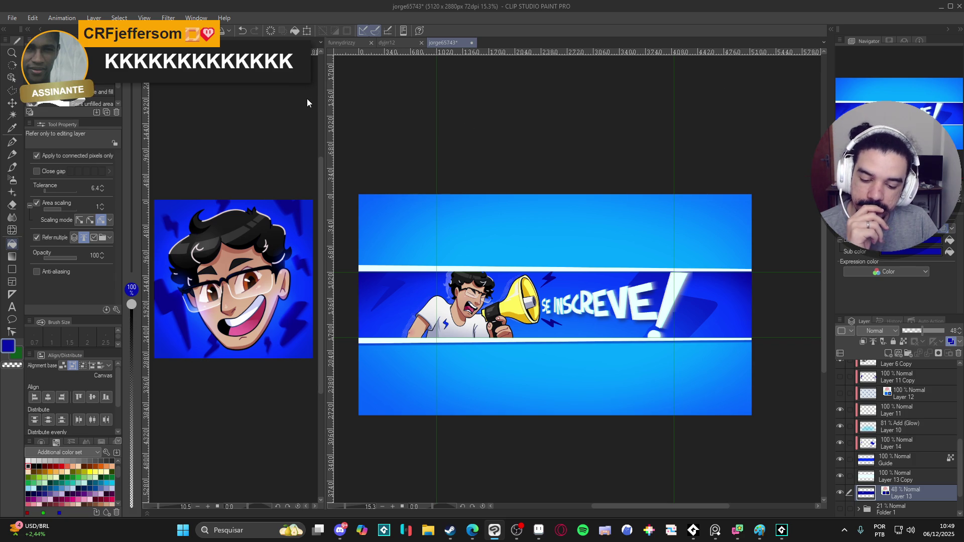
pyautogui.scroll(3, 473, 256)
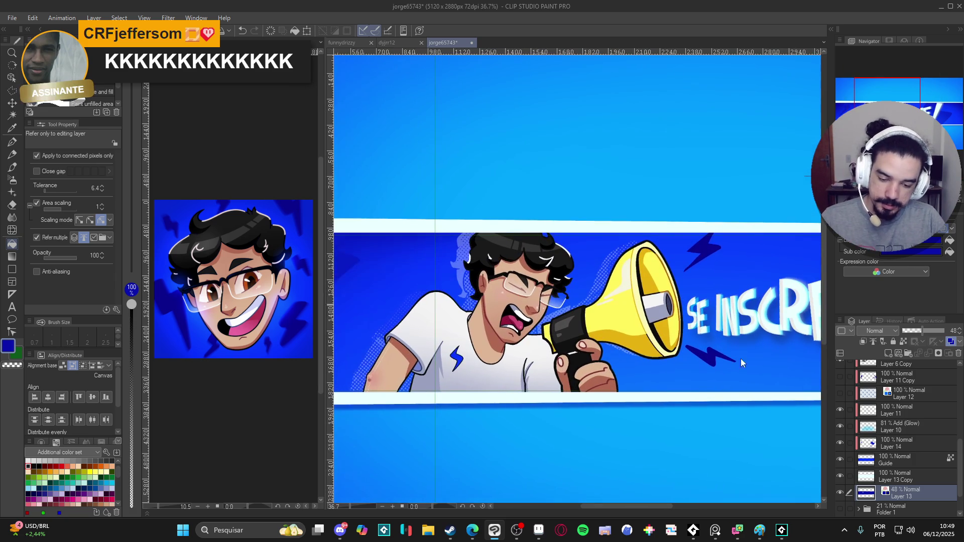
pyautogui.scroll(4, 891, 441)
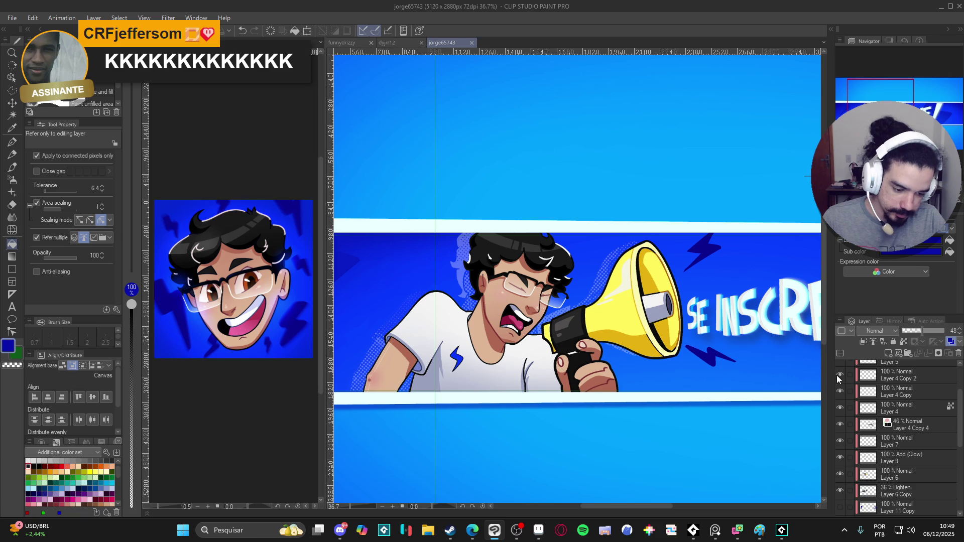
pyautogui.scroll(2, 839, 378)
pyautogui.click(839, 369)
pyautogui.click(839, 369)
pyautogui.click(842, 389)
pyautogui.click(841, 389)
pyautogui.click(842, 389)
pyautogui.click(842, 388)
pyautogui.click(840, 400)
pyautogui.click(840, 400)
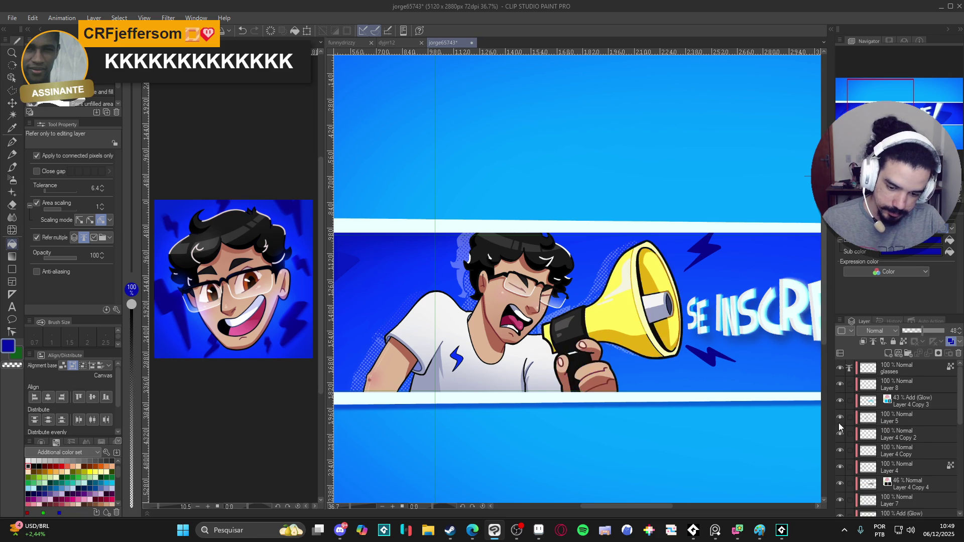
pyautogui.click(840, 451)
pyautogui.click(840, 450)
pyautogui.click(840, 450)
pyautogui.click(840, 451)
pyautogui.click(840, 451)
pyautogui.click(839, 466)
pyautogui.click(839, 467)
pyautogui.click(839, 466)
pyautogui.click(840, 467)
pyautogui.click(840, 466)
pyautogui.click(840, 466)
pyautogui.click(843, 484)
pyautogui.click(842, 484)
pyautogui.click(843, 466)
pyautogui.click(843, 466)
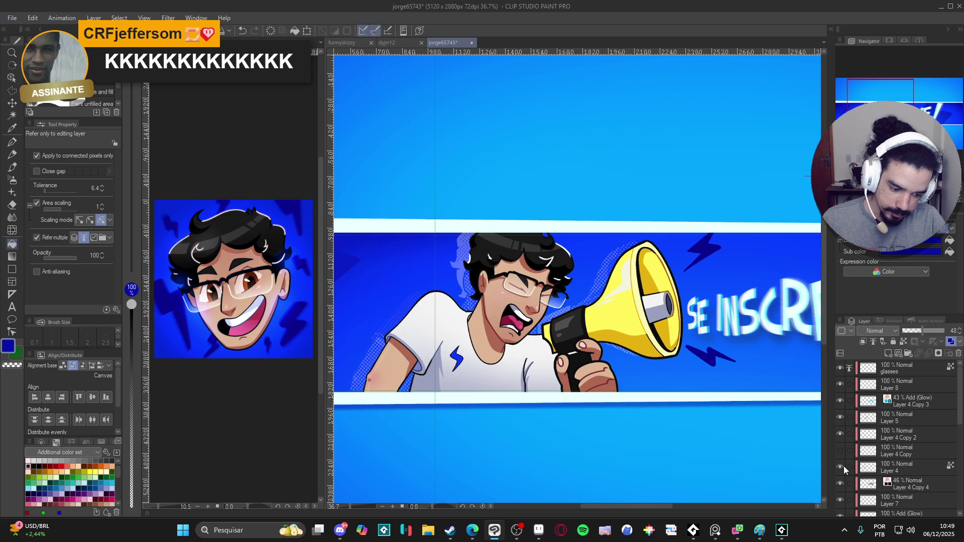
pyautogui.click(843, 450)
pyautogui.scroll(-2, 840, 451)
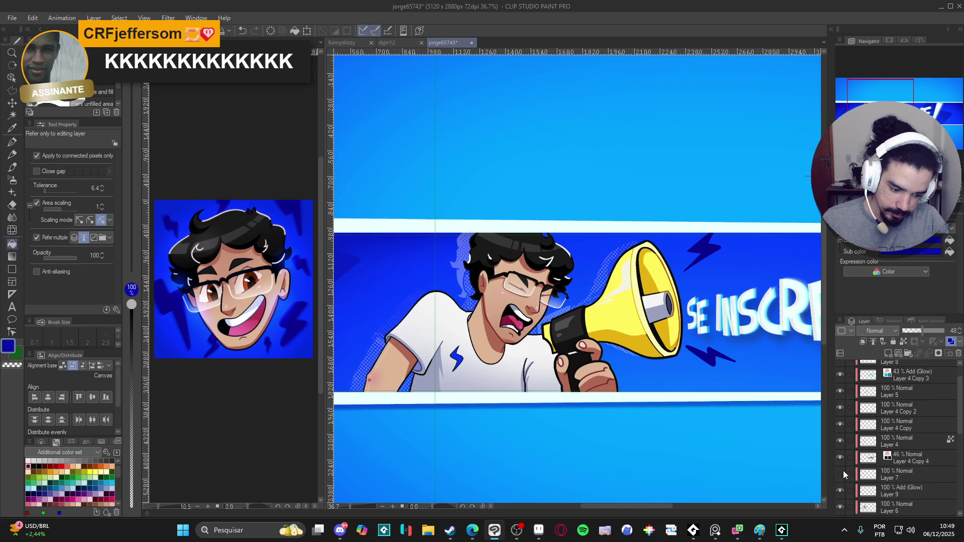
pyautogui.scroll(2, 849, 449)
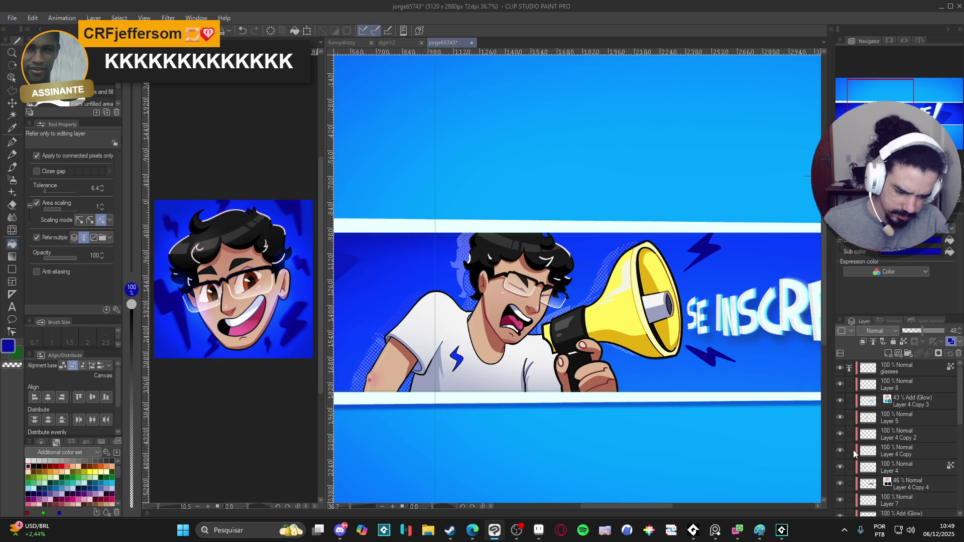
pyautogui.click(842, 450)
pyautogui.click(843, 450)
pyautogui.click(843, 450)
pyautogui.click(842, 450)
pyautogui.click(841, 482)
pyautogui.click(842, 481)
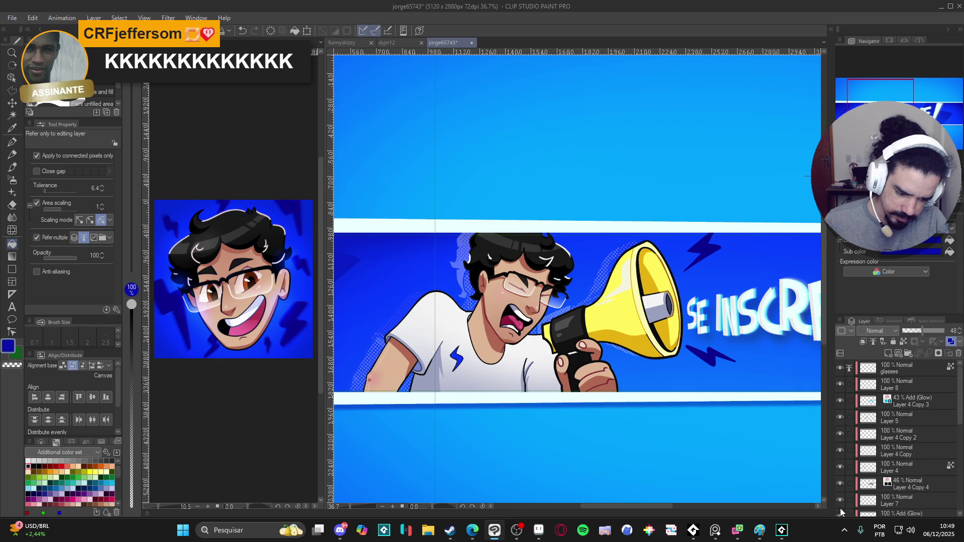
pyautogui.click(842, 514)
pyautogui.click(842, 514)
pyautogui.scroll(-3, 843, 510)
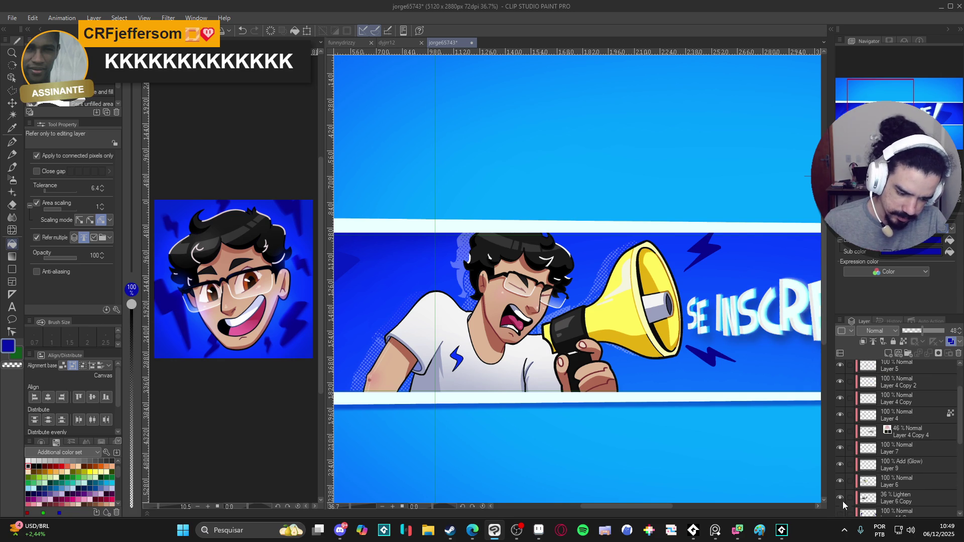
pyautogui.click(840, 495)
pyautogui.click(841, 487)
pyautogui.click(840, 479)
pyautogui.click(840, 480)
pyautogui.click(841, 479)
pyautogui.click(840, 479)
pyautogui.click(841, 462)
pyautogui.click(840, 462)
pyautogui.scroll(1, 619, 365)
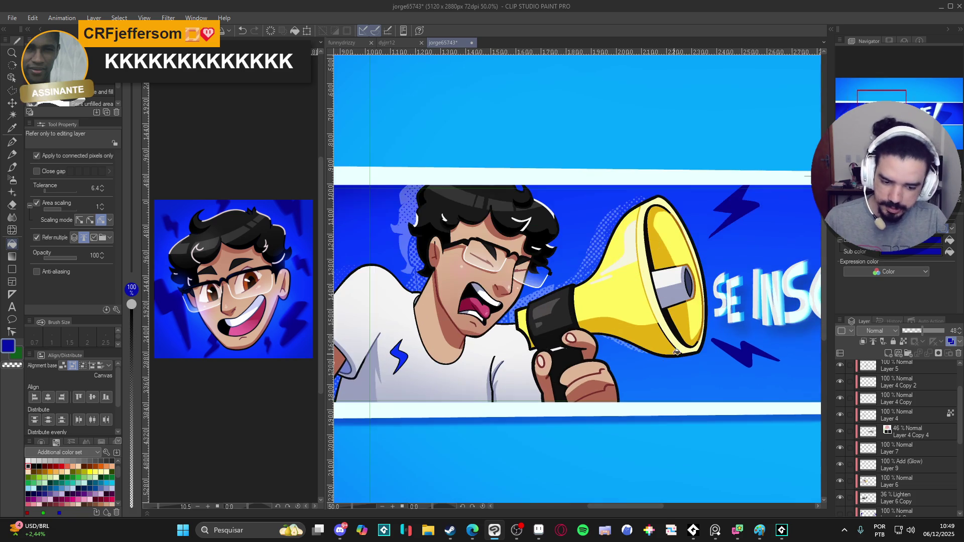
pyautogui.hotkey('alt', '[')
pyautogui.hotkey('alt', ']')
pyautogui.hotkey('alt', ']')
pyautogui.hotkey('alt', ']')
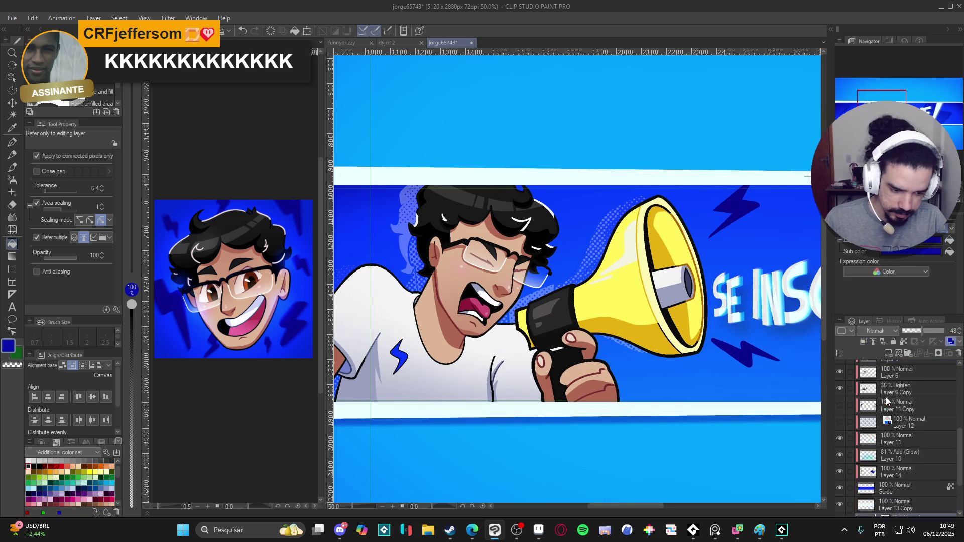
pyautogui.click(840, 414)
# Duplicate Layer 5, Gaussian-blur the copy at strength 20.66, and set it to 36% opacity
pyautogui.click(840, 414)
pyautogui.rightClick(886, 416)
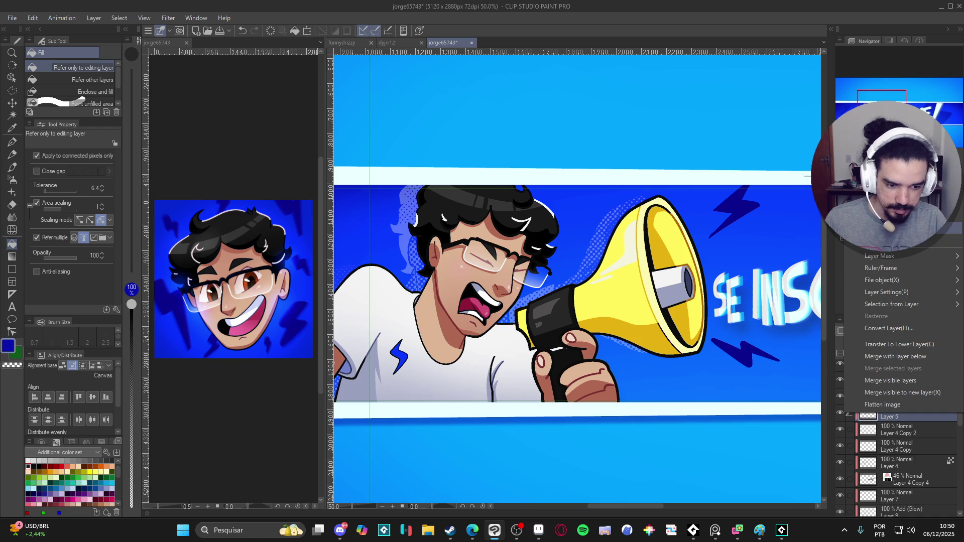
pyautogui.click(887, 232)
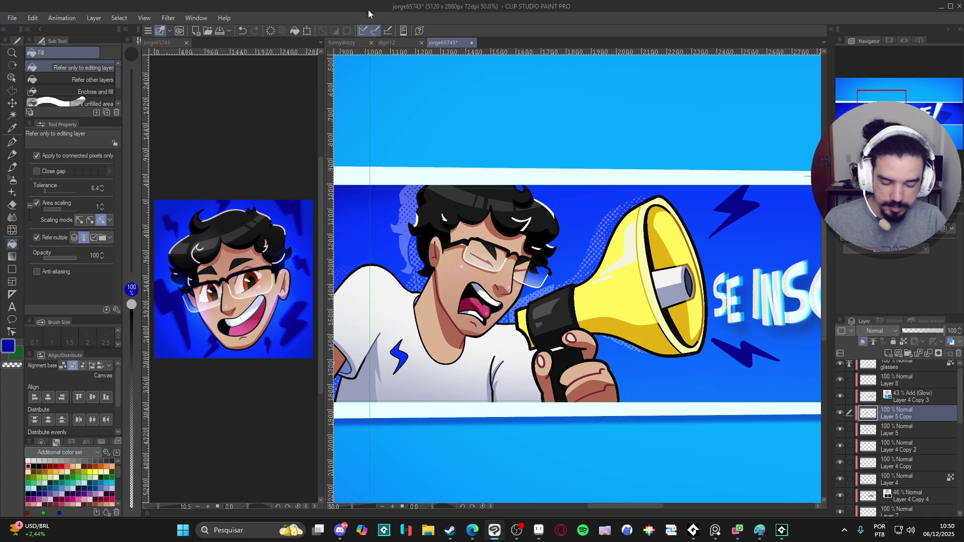
pyautogui.click(168, 18)
pyautogui.moveTo(199, 59)
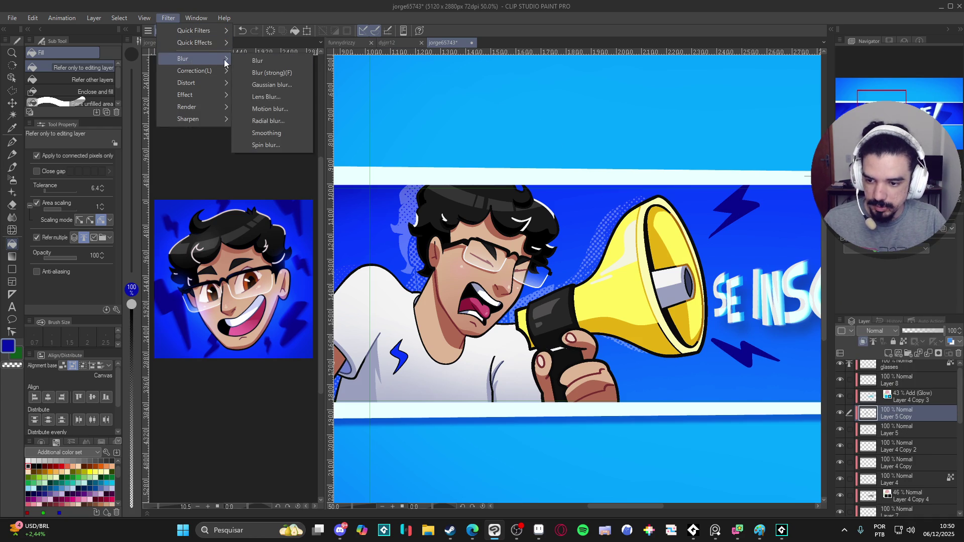
pyautogui.click(262, 84)
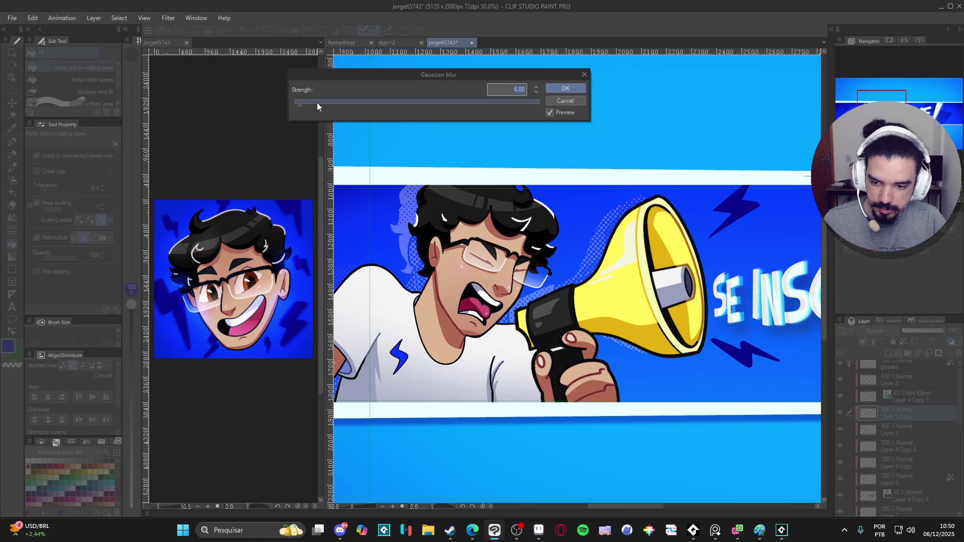
pyautogui.moveTo(316, 103); pyautogui.dragTo(337, 105)
pyautogui.click(559, 86)
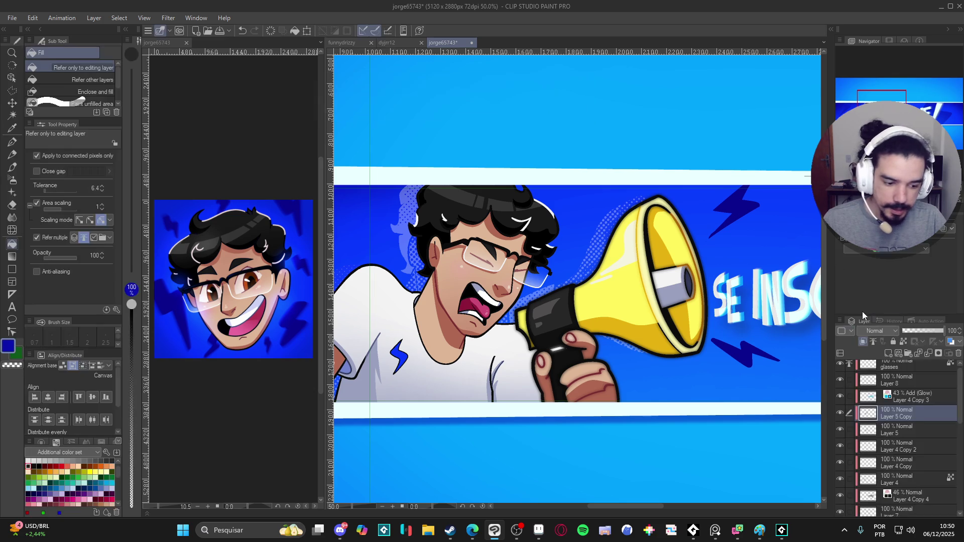
pyautogui.moveTo(922, 332); pyautogui.dragTo(912, 335)
pyautogui.click(914, 331)
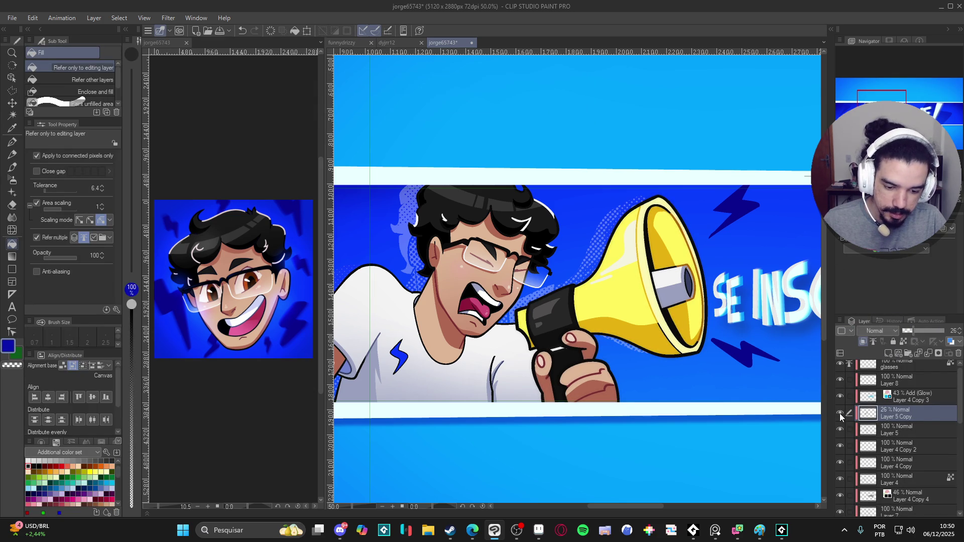
pyautogui.click(918, 329)
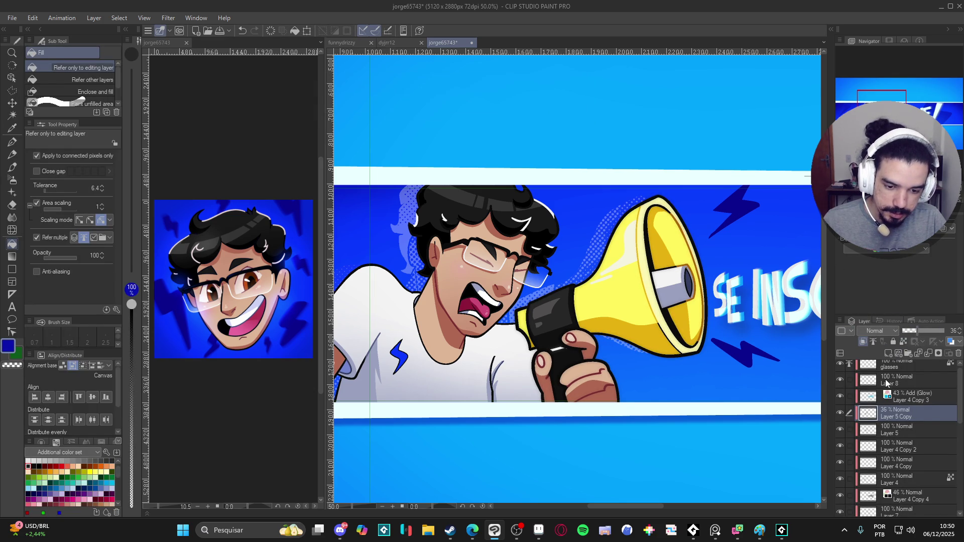
# Toggle Layer 4 Copy 2 and Layer 4 visibility to compare the text glow
pyautogui.scroll(-2, 843, 423)
pyautogui.click(842, 436)
pyautogui.click(842, 456)
pyautogui.click(842, 456)
pyautogui.click(841, 435)
pyautogui.click(842, 427)
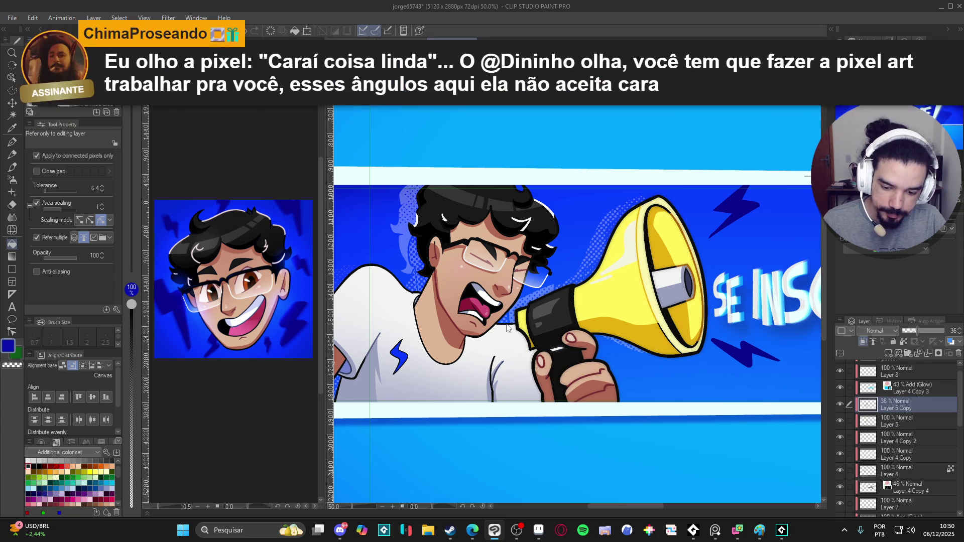
pyautogui.click(840, 468)
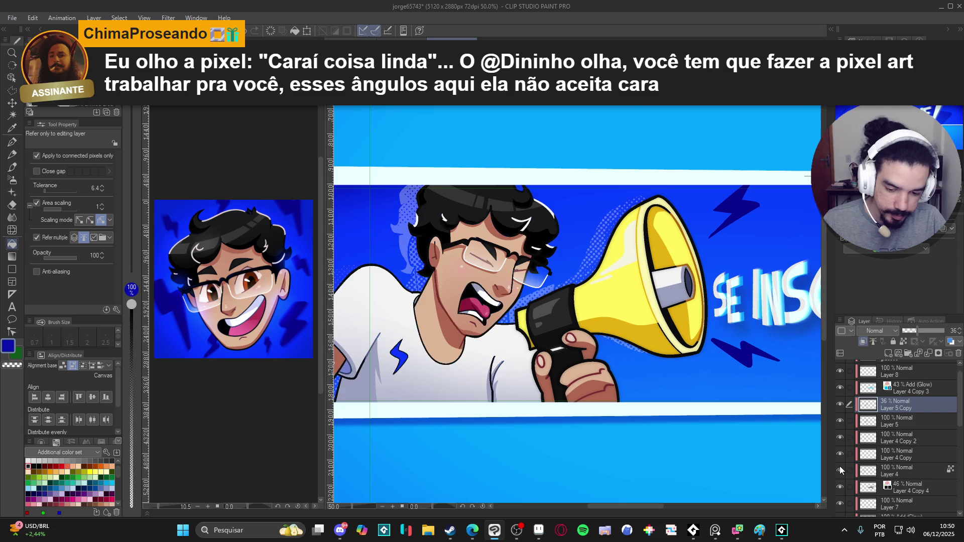
pyautogui.click(841, 468)
# Duplicate Layer 4 into Layer 4 Copy 5
pyautogui.rightClick(870, 470)
pyautogui.press('Escape')
pyautogui.rightClick(899, 472)
pyautogui.click(911, 292)
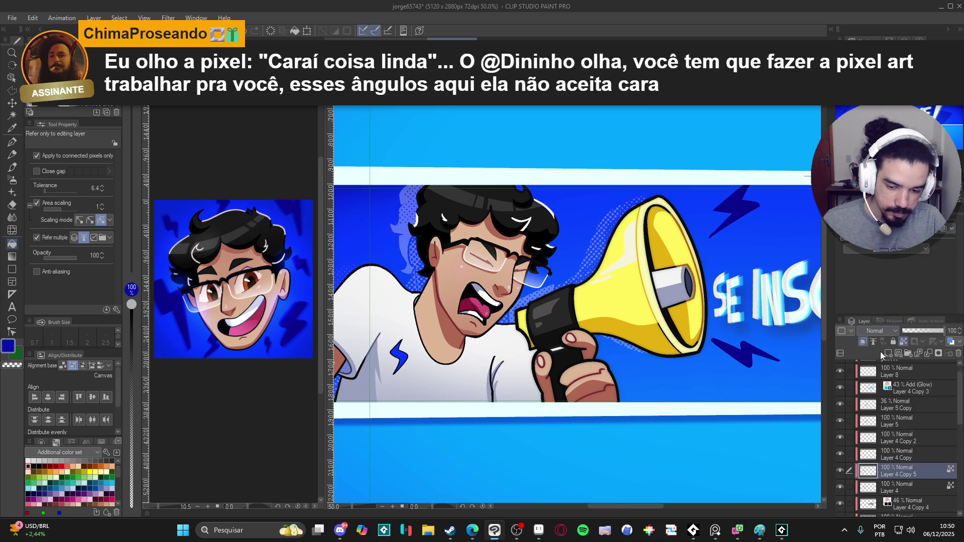
pyautogui.scroll(-3, 491, 281)
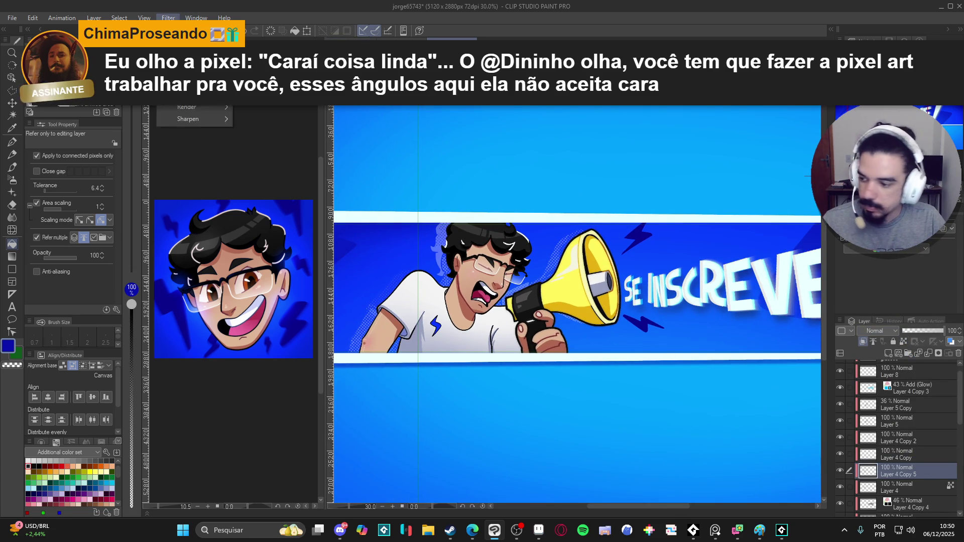
pyautogui.click(170, 19)
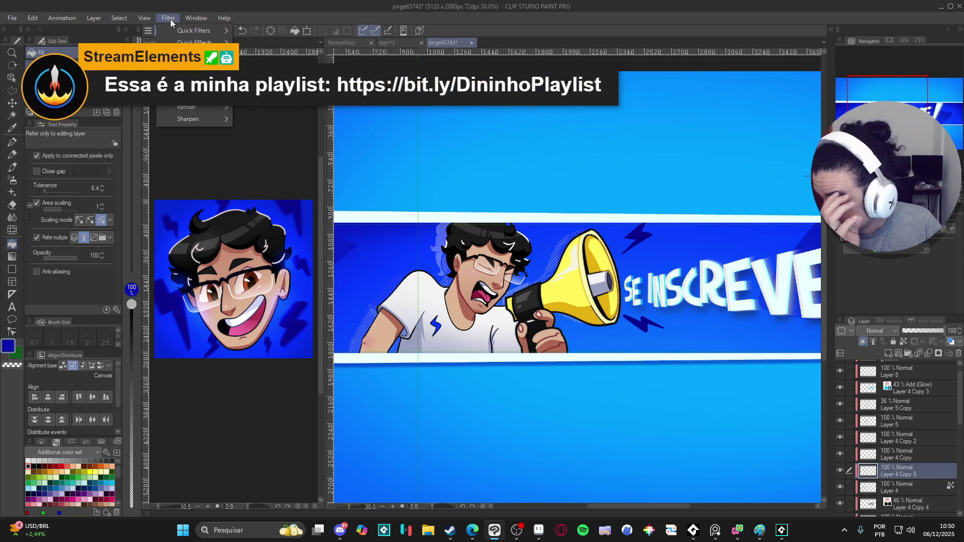
# Lower Layer 4 Copy 5 to 36% opacity in the Layer panel, then save with Ctrl+S
pyautogui.press('Escape')
pyautogui.scroll(5, 527, 278)
pyautogui.click(918, 331)
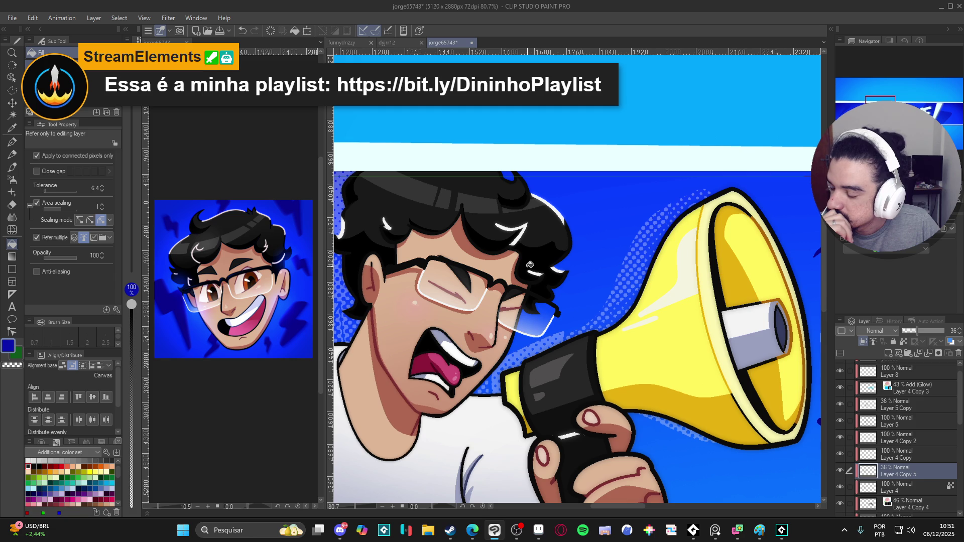
pyautogui.scroll(-10, 530, 265)
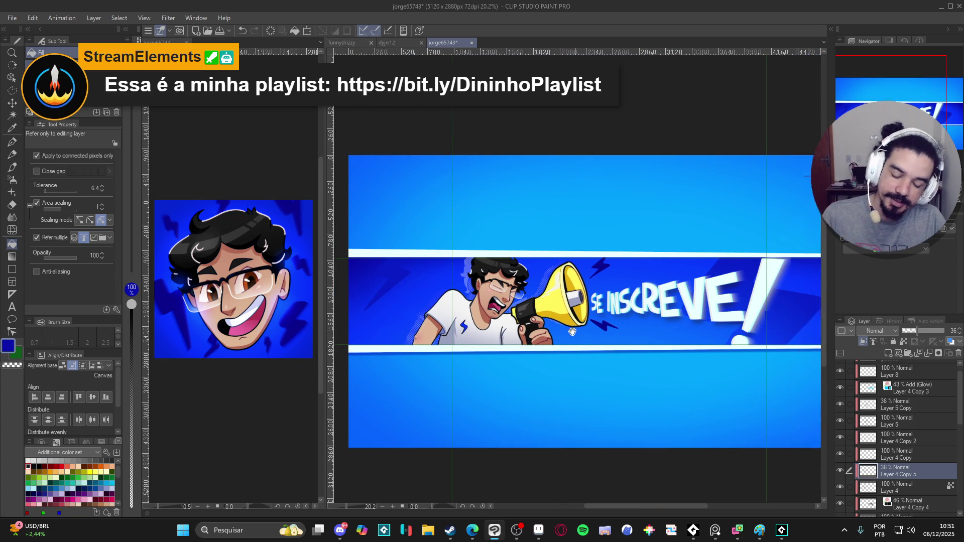
pyautogui.hotkey('ctrl', 's')
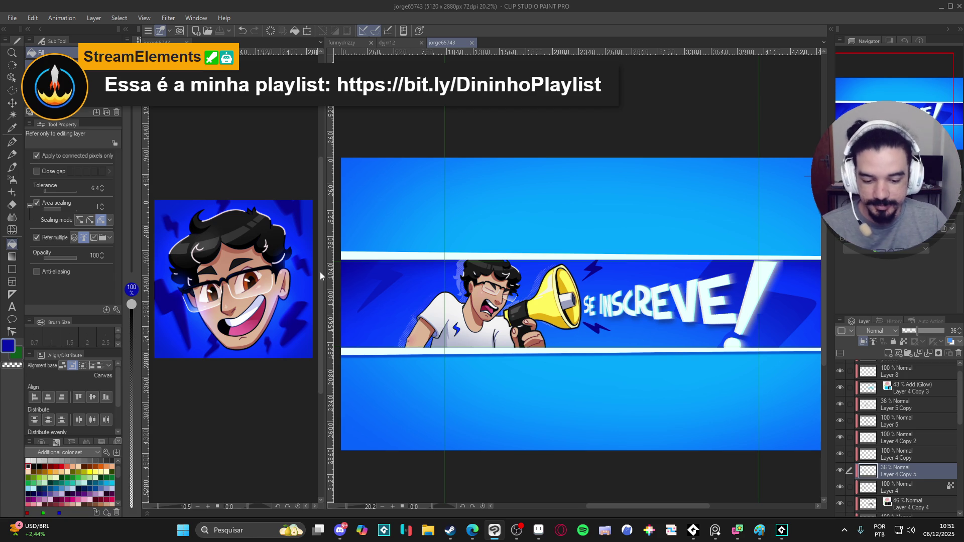
pyautogui.scroll(2, 446, 275)
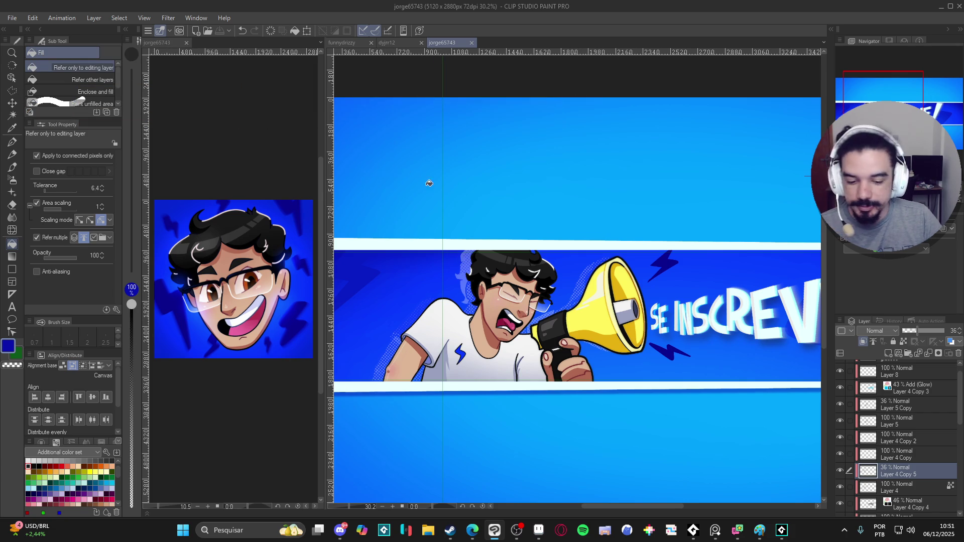
pyautogui.scroll(-3, 452, 196)
pyautogui.scroll(1, 507, 209)
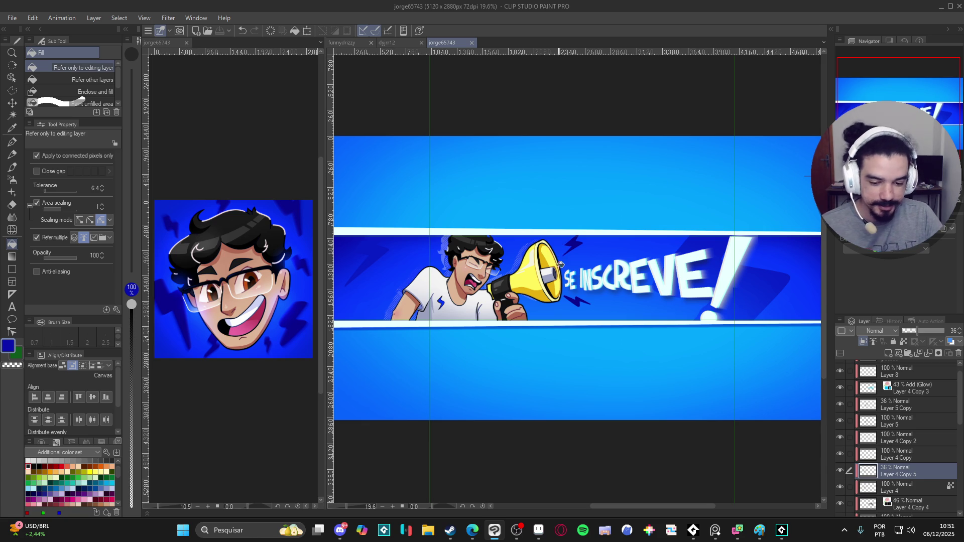
pyautogui.scroll(-1, 530, 294)
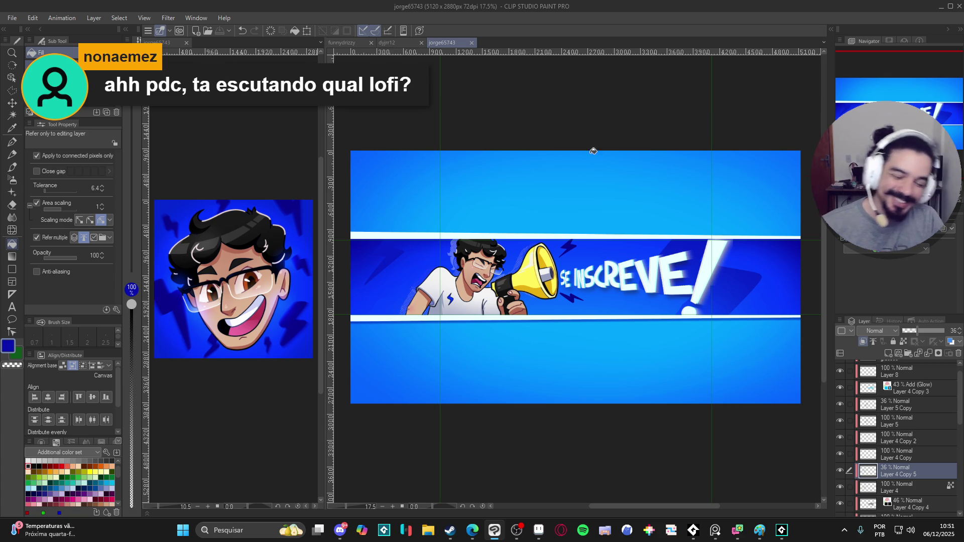
pyautogui.click(690, 525)
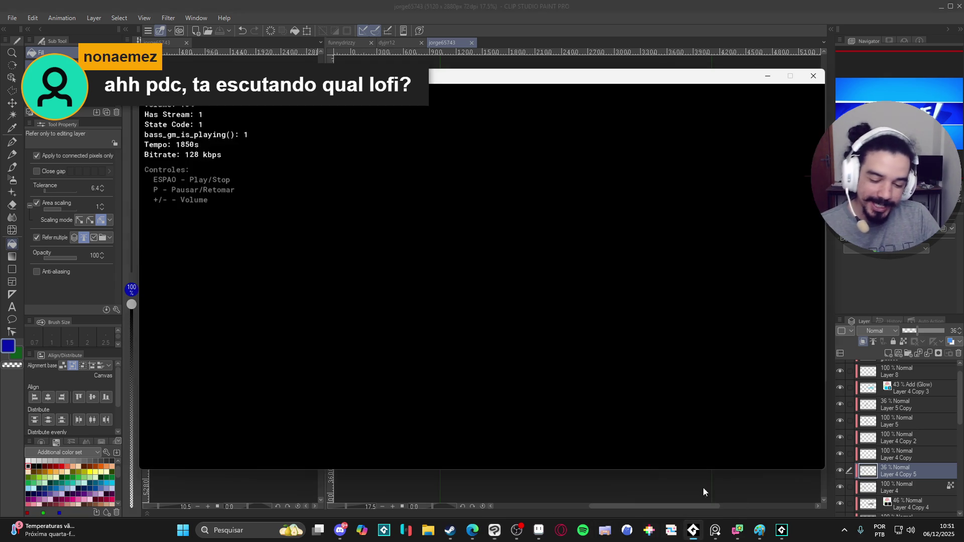
pyautogui.moveTo(495, 78); pyautogui.dragTo(547, 76)
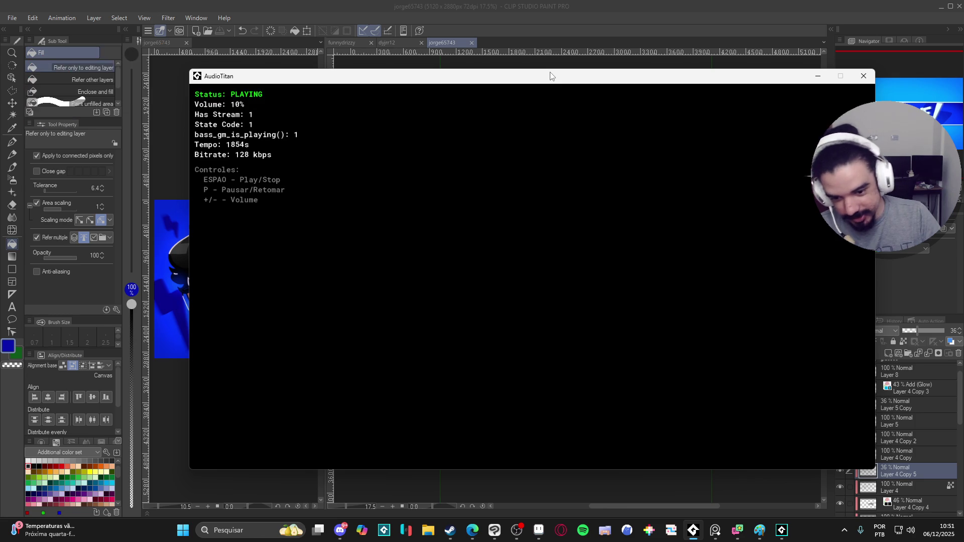
pyautogui.click(817, 76)
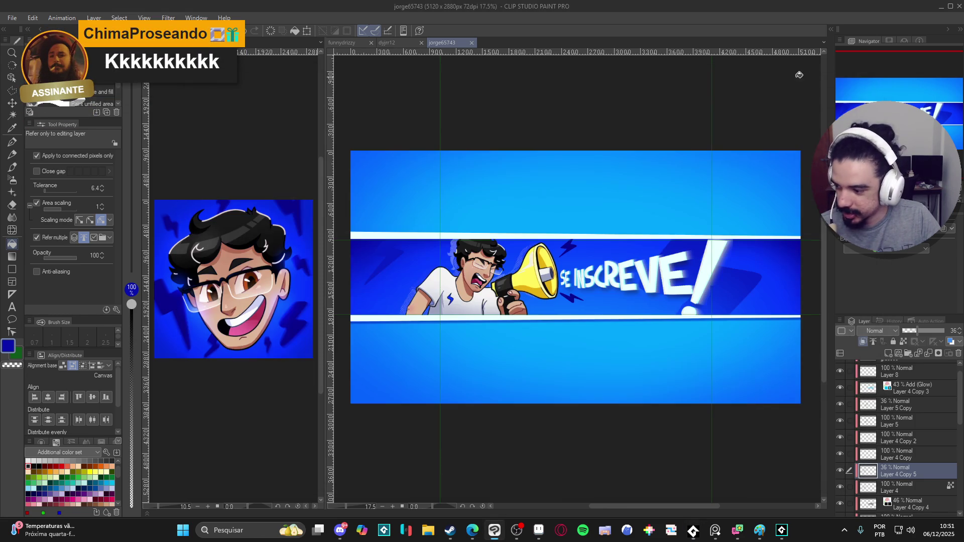
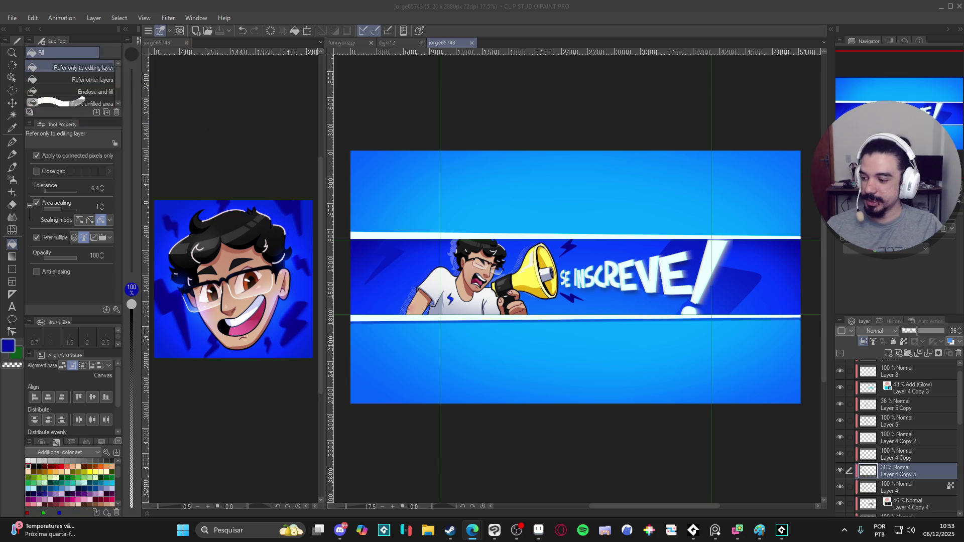
# Check the radio player, then drag the splitter to make the reference image pane narrower
pyautogui.click(687, 532)
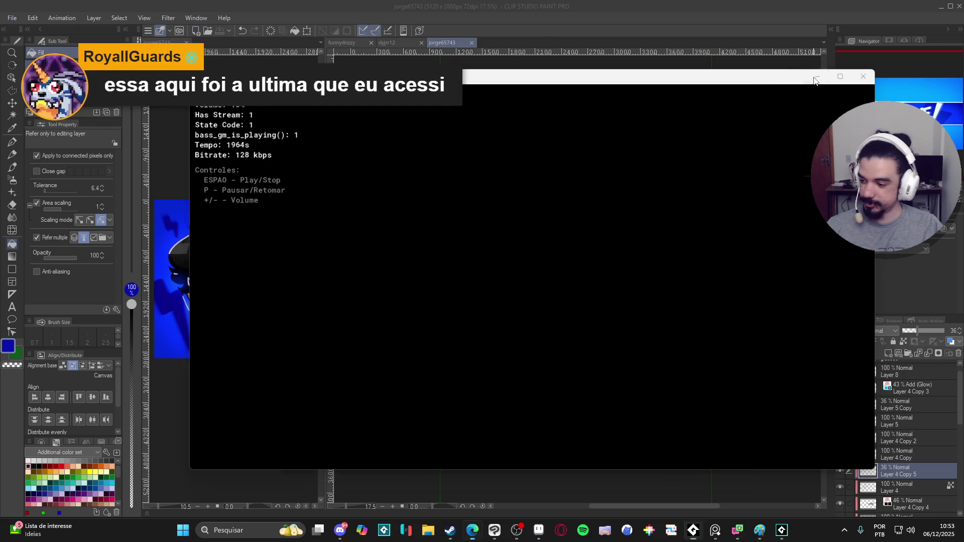
pyautogui.click(505, 53)
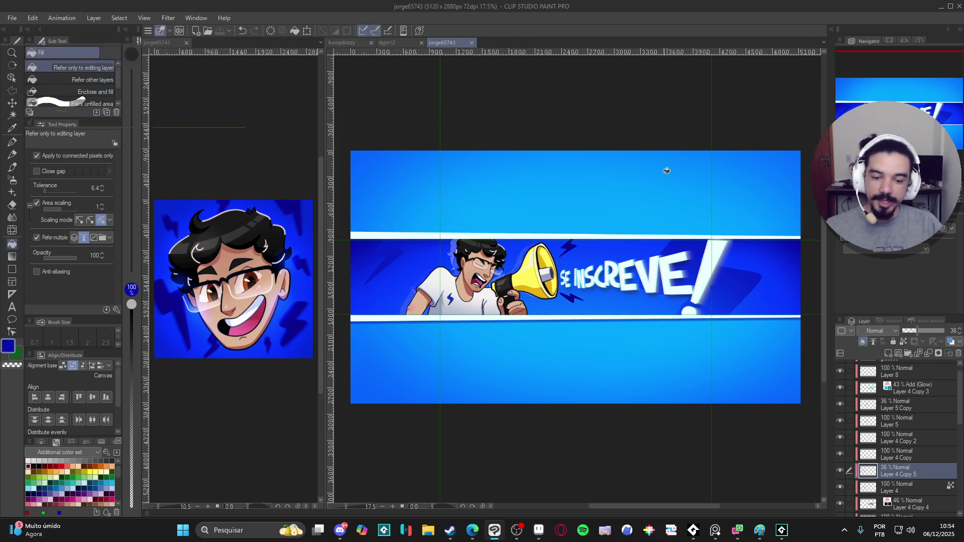
pyautogui.scroll(1, 668, 246)
pyautogui.scroll(-1, 576, 276)
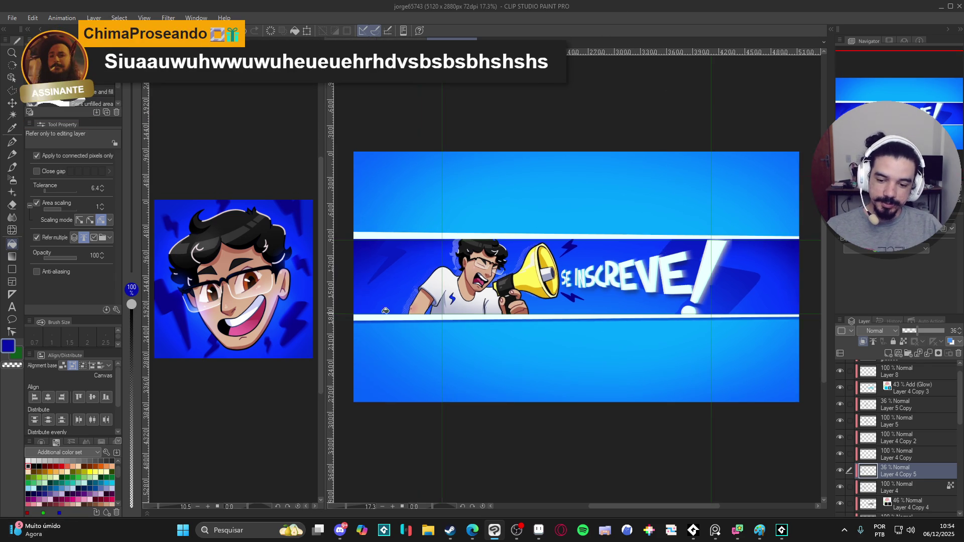
pyautogui.moveTo(329, 329); pyautogui.dragTo(251, 324)
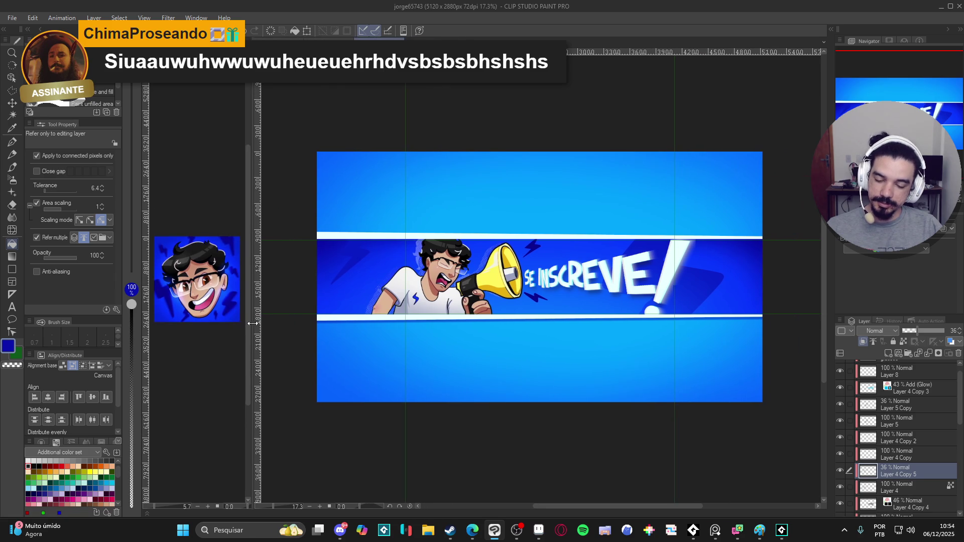
pyautogui.scroll(2, 611, 273)
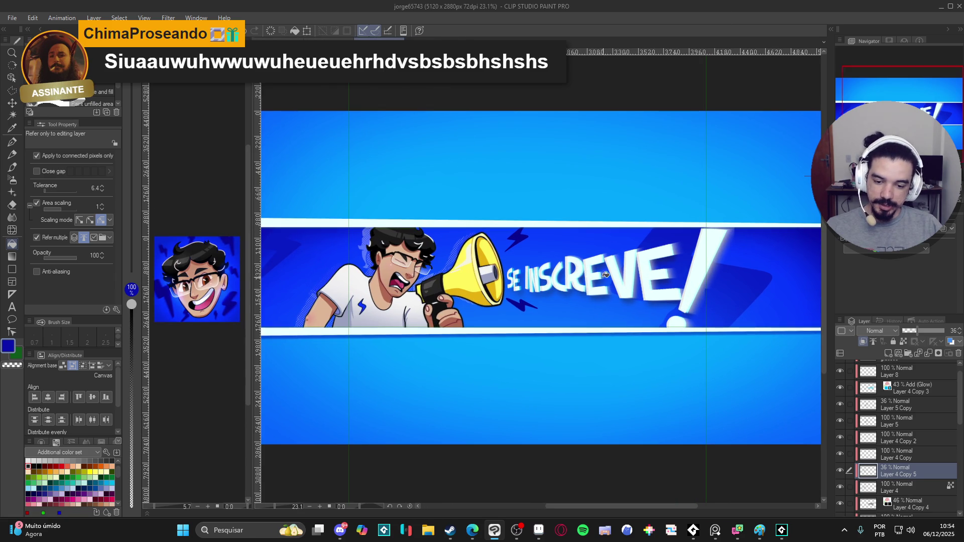
pyautogui.scroll(-1, 611, 273)
pyautogui.scroll(1, 597, 308)
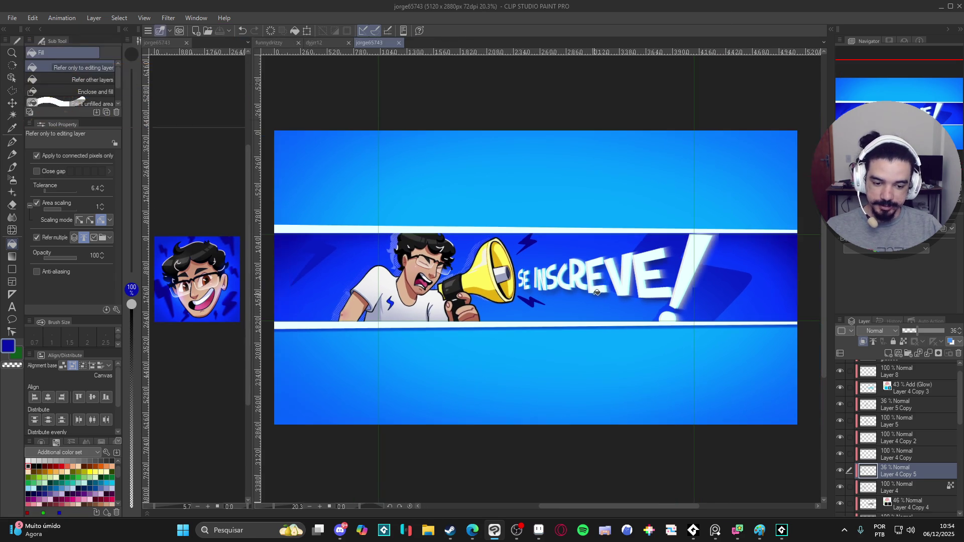
pyautogui.scroll(1, 578, 314)
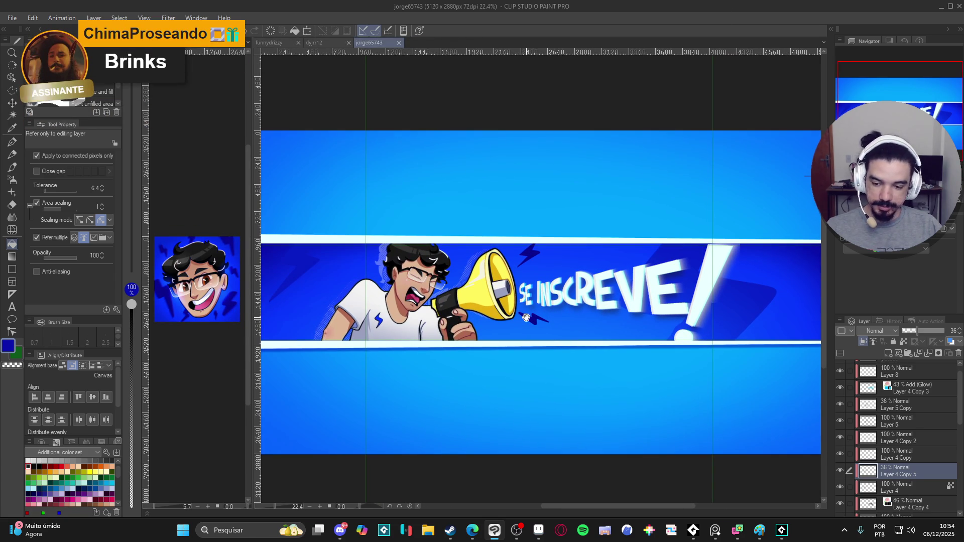
pyautogui.moveTo(530, 318); pyautogui.dragTo(527, 317)
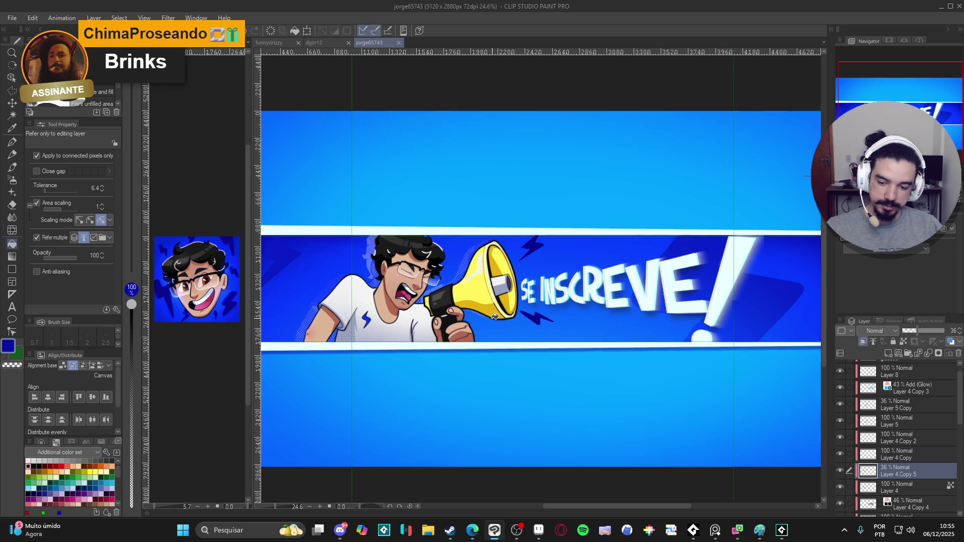
pyautogui.scroll(1, 503, 315)
pyautogui.moveTo(495, 317)
pyautogui.mouseDown()
pyautogui.moveTo(505, 315)
pyautogui.moveTo(500, 322)
pyautogui.mouseUp()
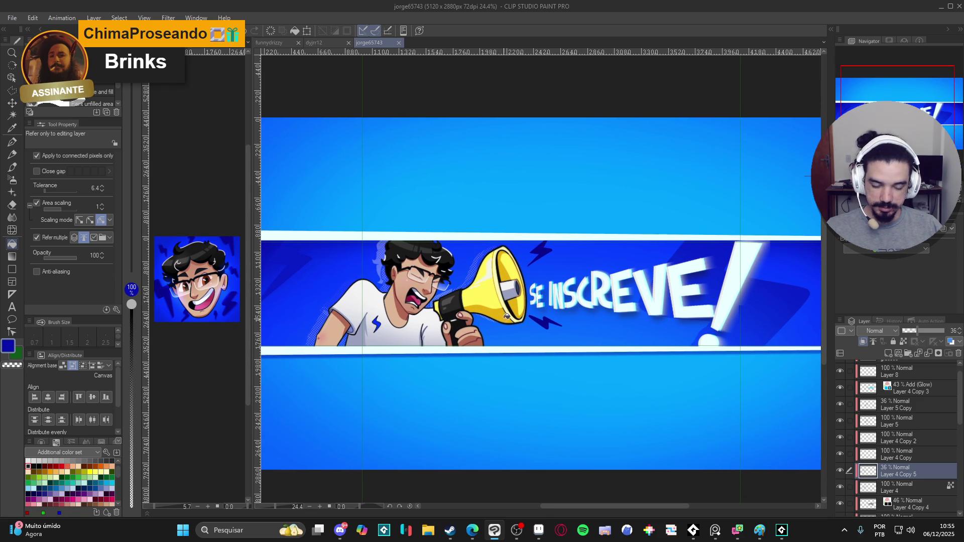
pyautogui.click(336, 43)
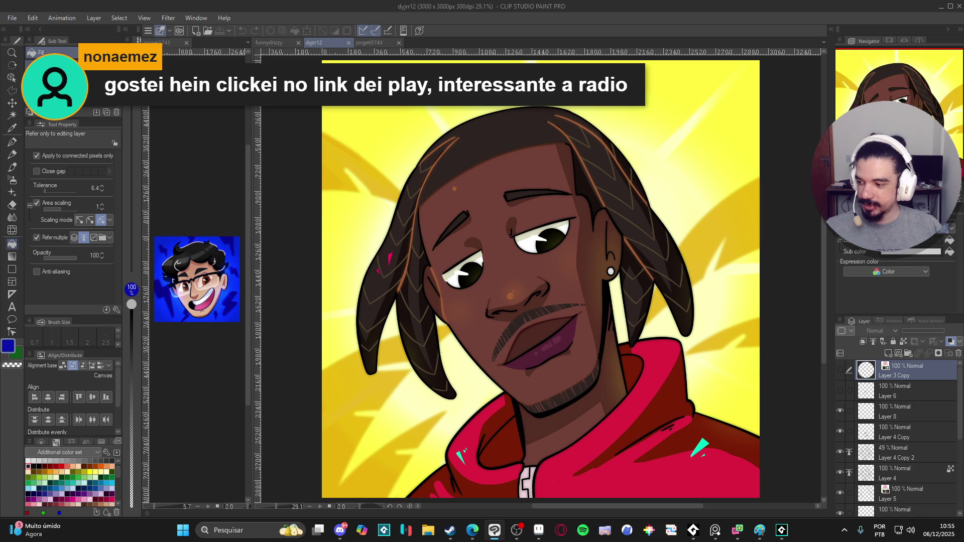
pyautogui.click(276, 41)
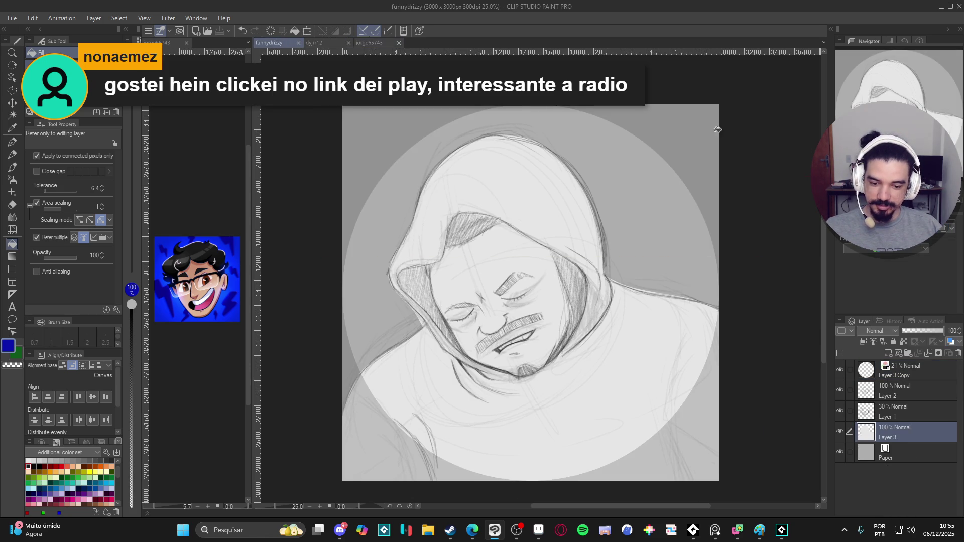
pyautogui.click(841, 433)
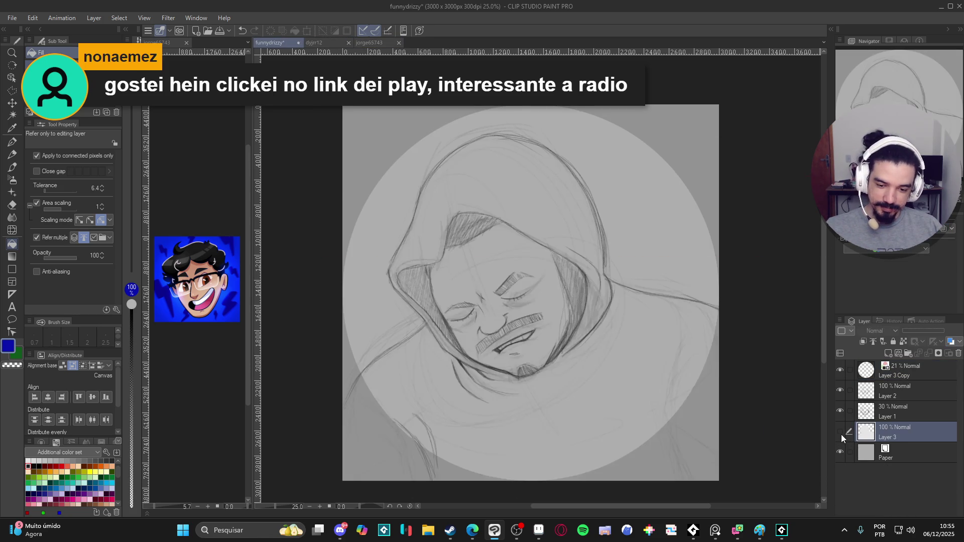
pyautogui.click(841, 396)
pyautogui.click(841, 396)
# Merge Layer 2 down into Layer 1 with Ctrl+E and pan the sketch view
pyautogui.click(901, 389)
pyautogui.hotkey('ctrl', 'e')
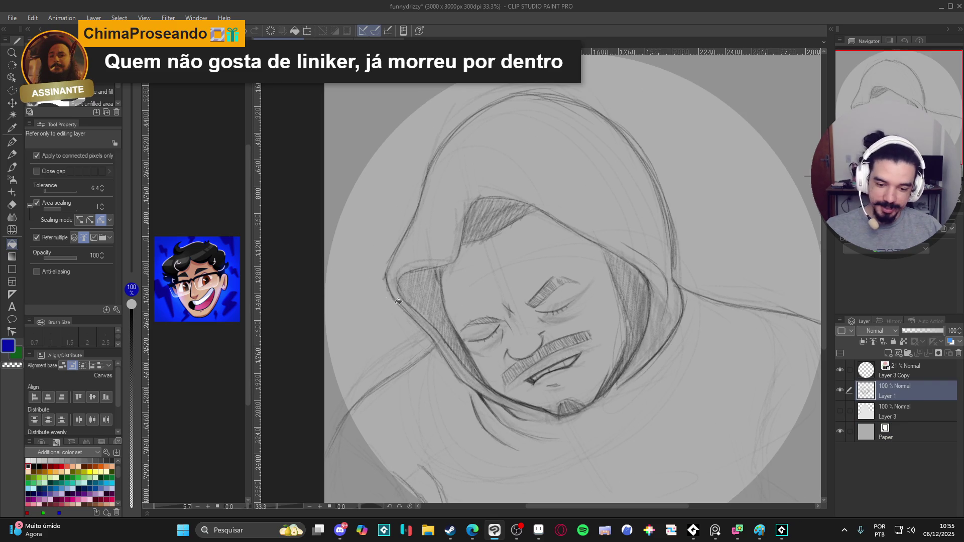
pyautogui.moveTo(568, 394); pyautogui.dragTo(508, 365)
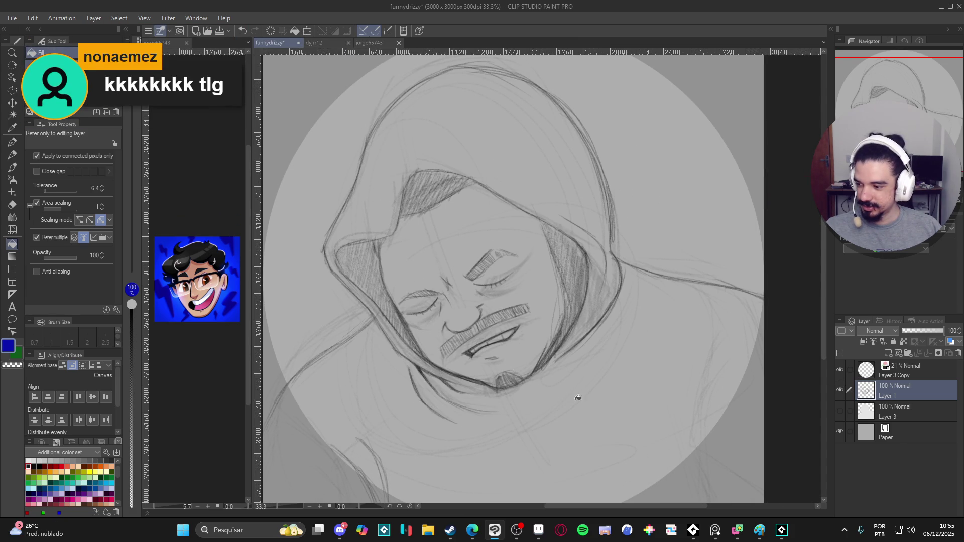
pyautogui.click(716, 532)
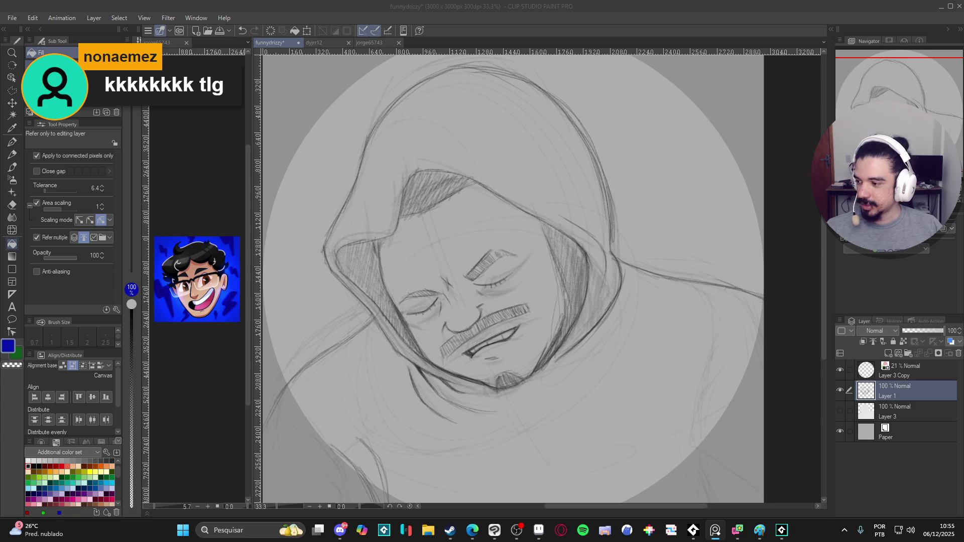
pyautogui.click(540, 42)
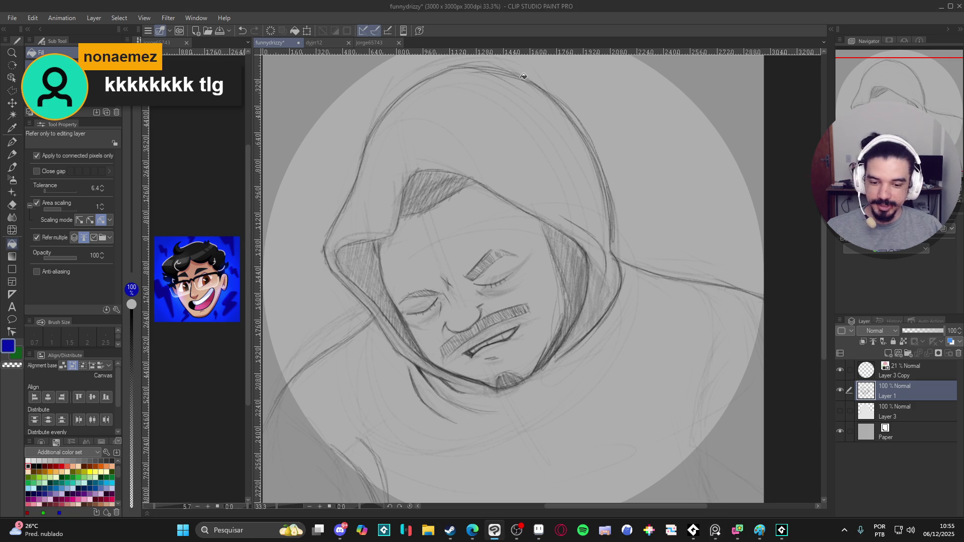
pyautogui.scroll(-2, 512, 374)
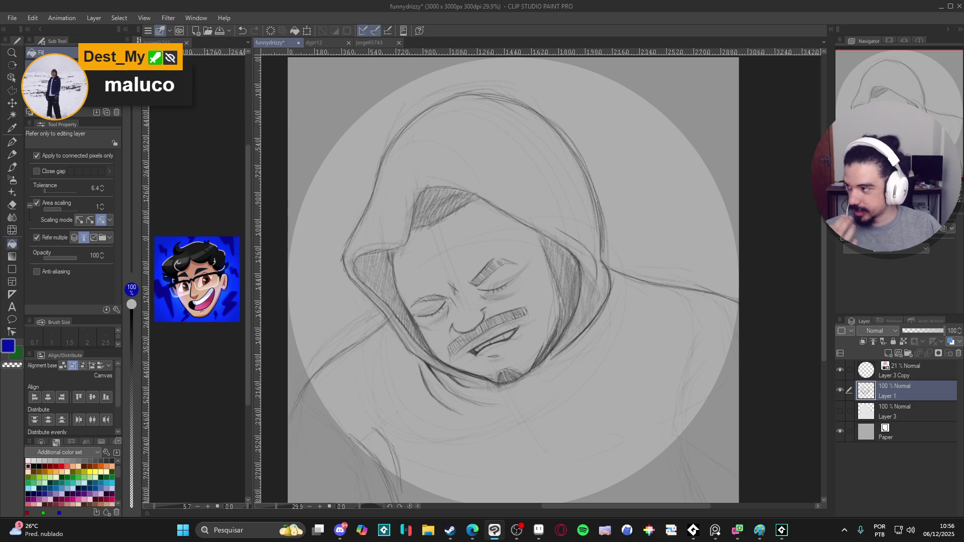
# Switch to the Edge window showing the Minecraft sugar 'Açúcar' tooltip image
pyautogui.hotkey('alt', 'Tab')
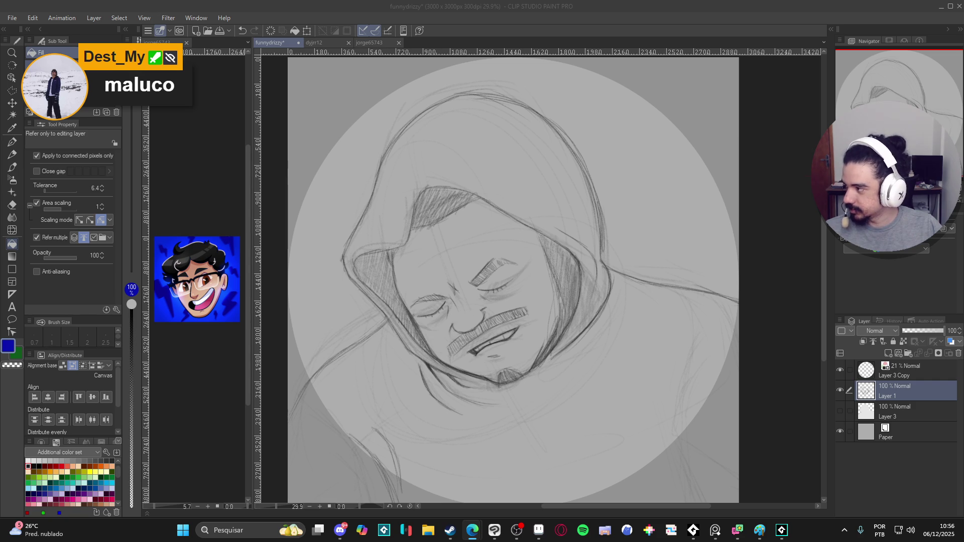
pyautogui.hotkey('alt', 'Tab')
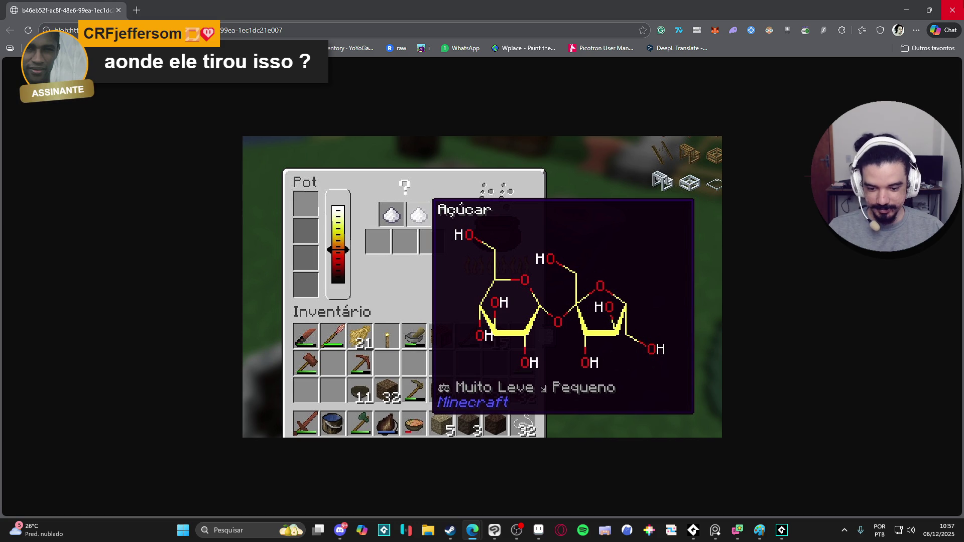
# Close the Edge window with the Minecraft image to return to the sketch
pyautogui.click(953, 10)
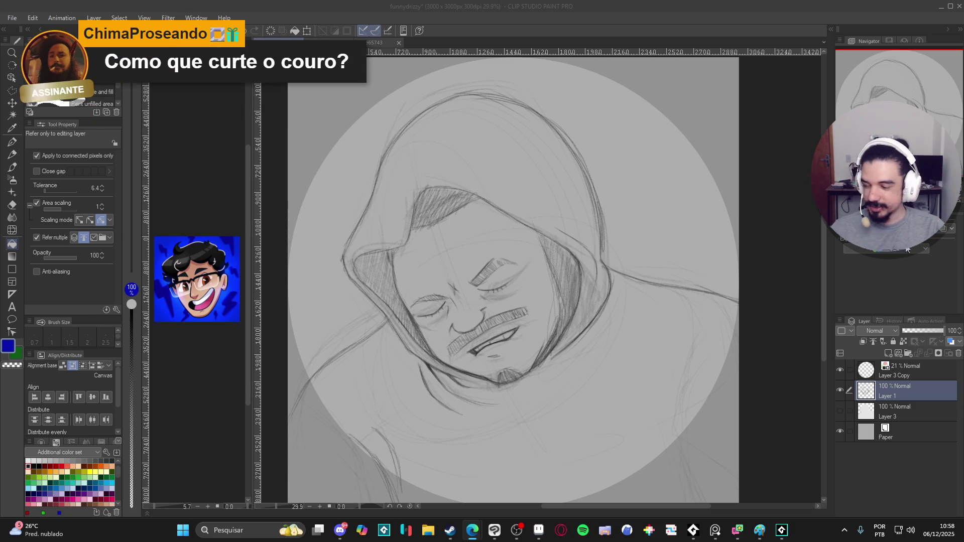
# Fade the sketch layer to 32% opacity and reposition the canvas view for inking
pyautogui.click(842, 389)
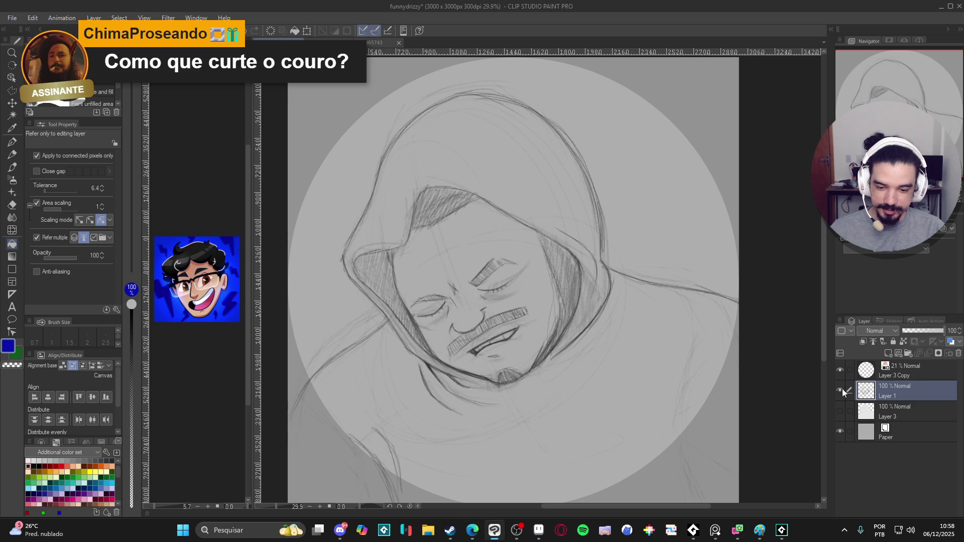
pyautogui.click(916, 333)
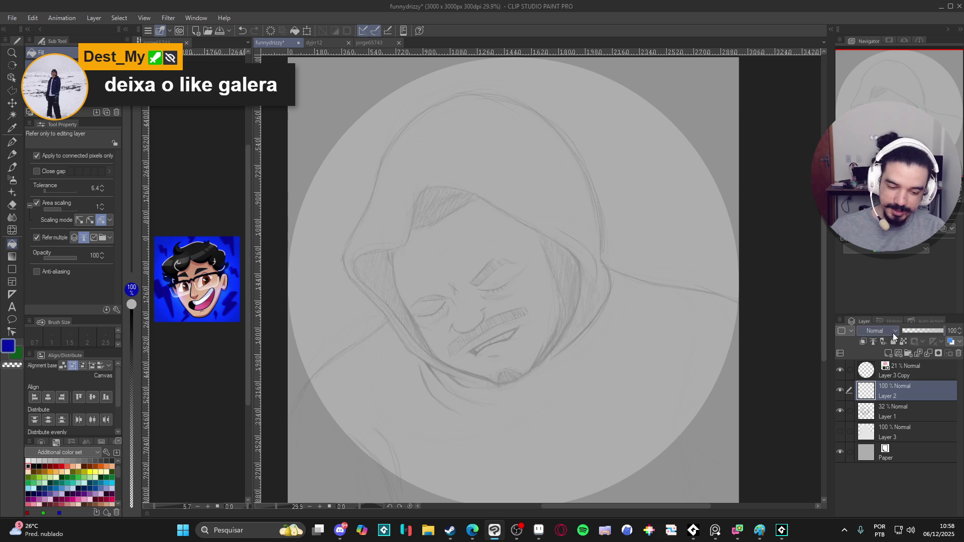
pyautogui.click(715, 531)
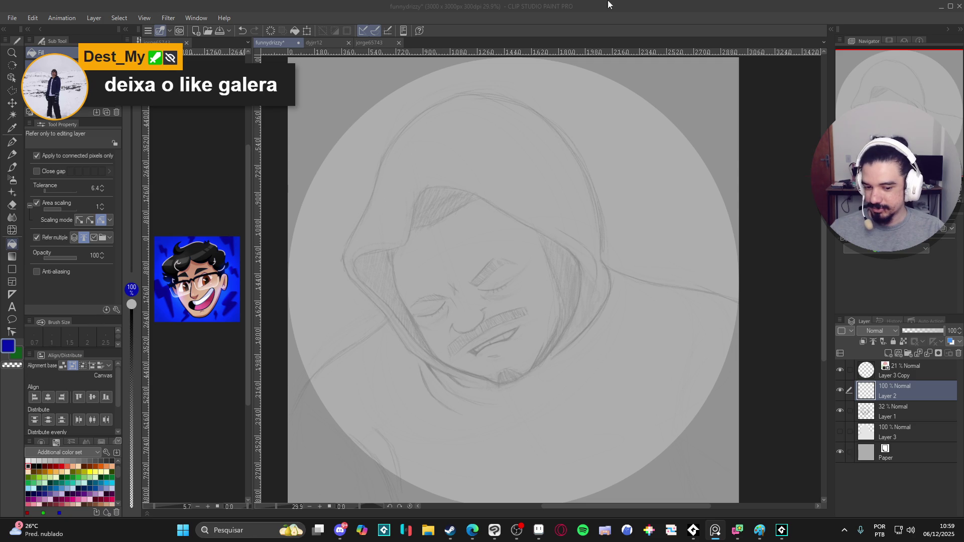
pyautogui.click(513, 246)
pyautogui.moveTo(513, 246); pyautogui.dragTo(539, 282)
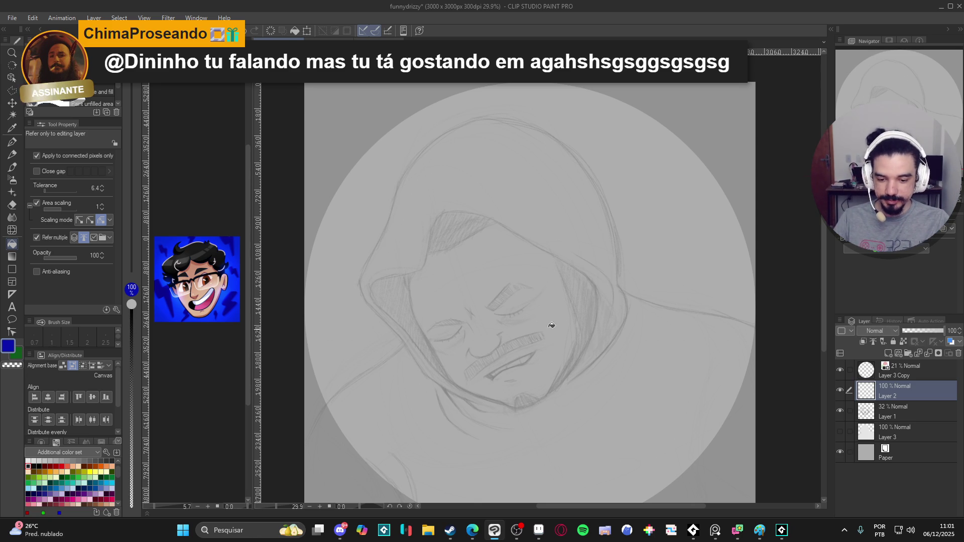
pyautogui.scroll(1, 494, 325)
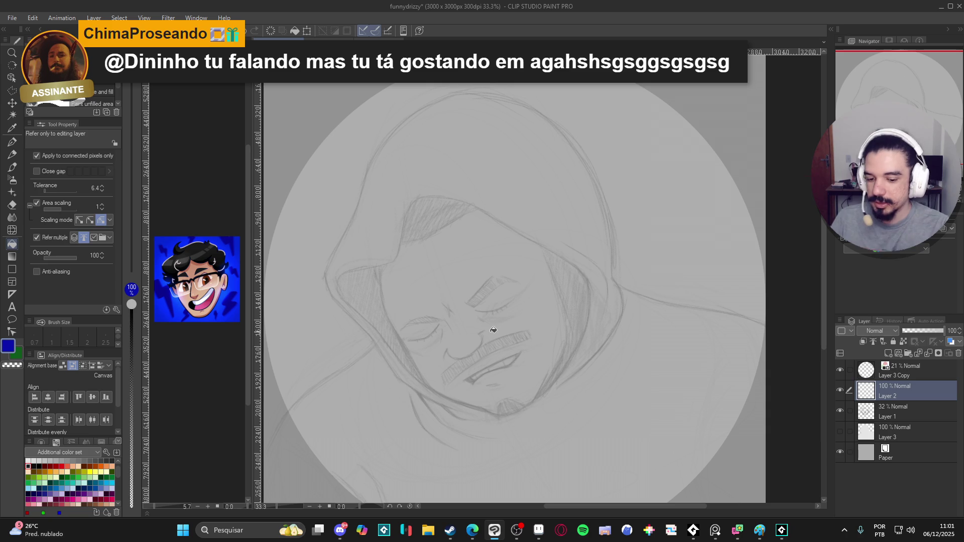
# Switch to the G-pen with a near-black colour, then Alt+Tab to Edge
pyautogui.press('p')
pyautogui.click(29, 466)
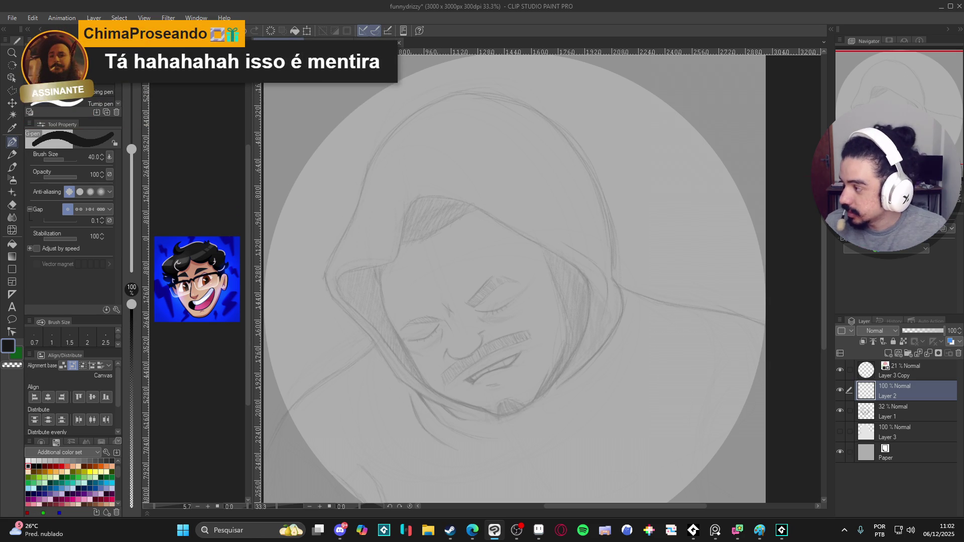
pyautogui.hotkey('alt', 'Tab')
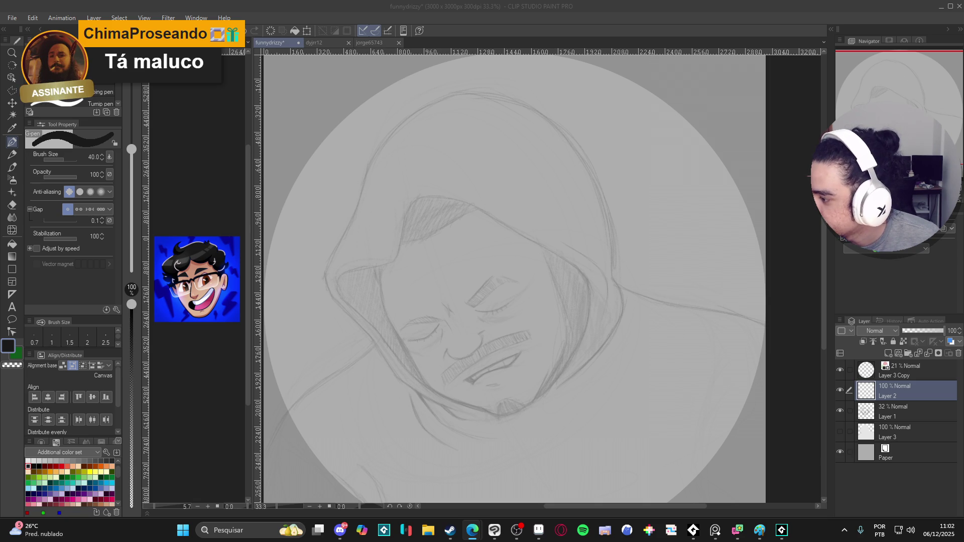
# Bring the Edge farmland image into full view, then close that browser window
pyautogui.moveTo(236, 540); pyautogui.dragTo(237, 2)
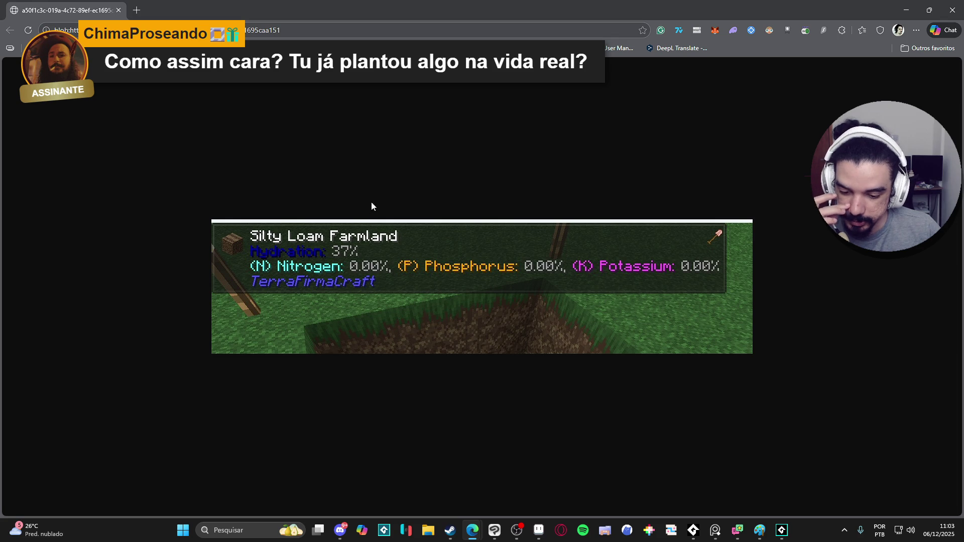
pyautogui.click(953, 10)
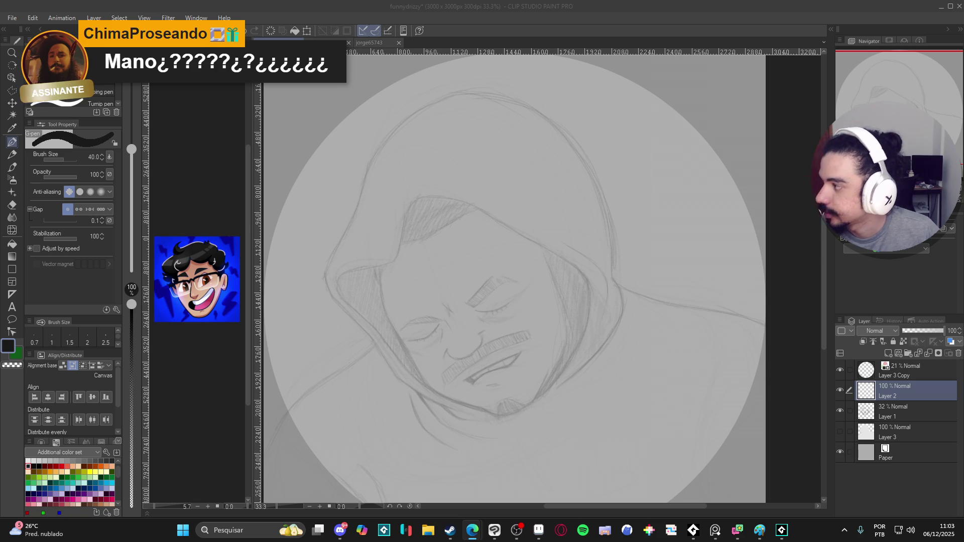
# View the Edge Minecraft rye sandwich screenshot, then close the browser
pyautogui.hotkey('alt', 'Tab')
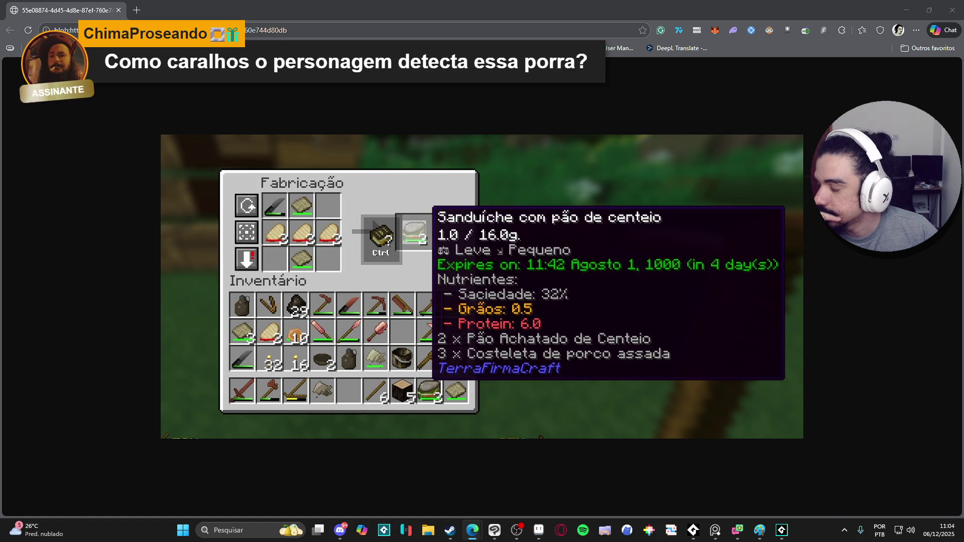
pyautogui.click(952, 10)
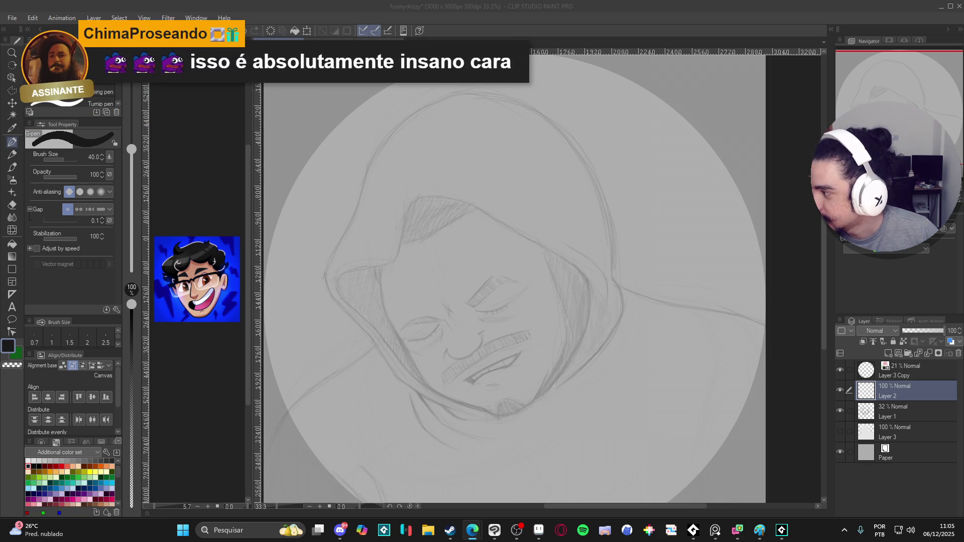
# Switch to Edge showing the Minecraft cooking pot with the 3x Filling Soup tooltip
pyautogui.hotkey('alt', 'Tab')
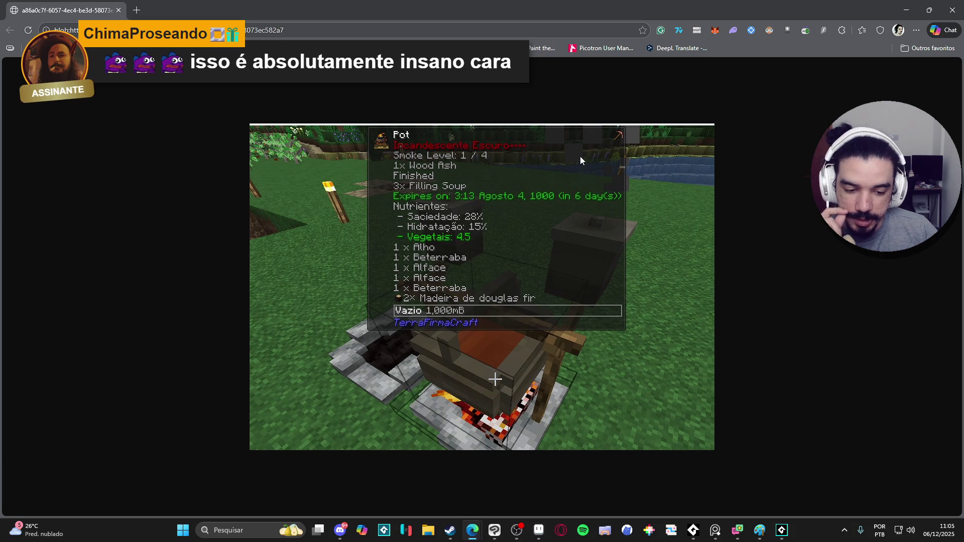
# Close the Edge video window and make the Clip Studio Paint canvas active again
pyautogui.click(953, 10)
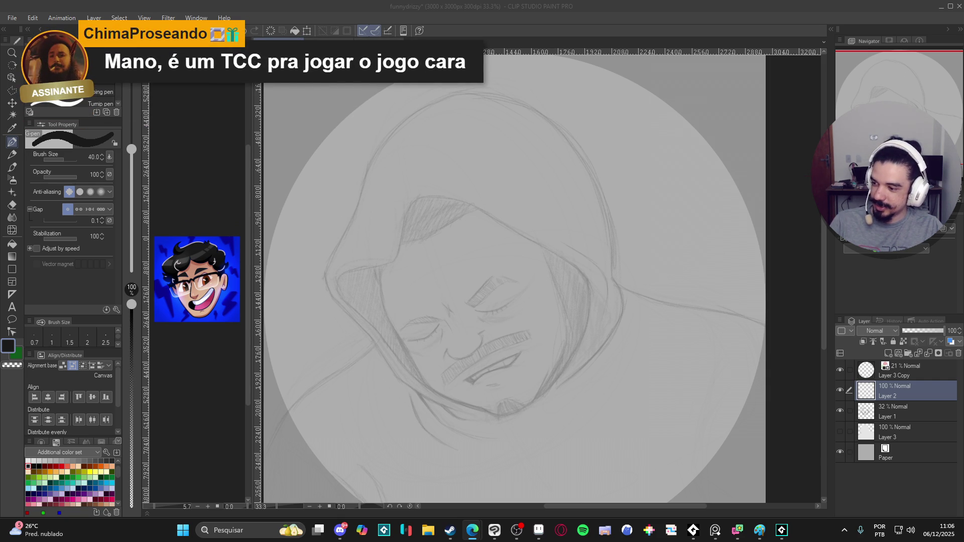
pyautogui.click(841, 393)
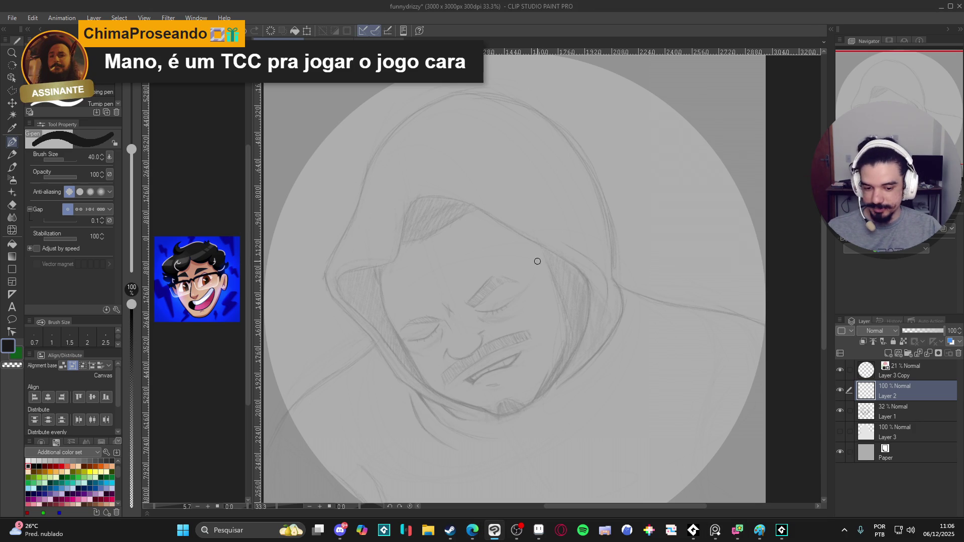
# Set the G-pen to pure black (000000) at size 17 and ink the first line down the left cheek
pyautogui.scroll(2, 540, 281)
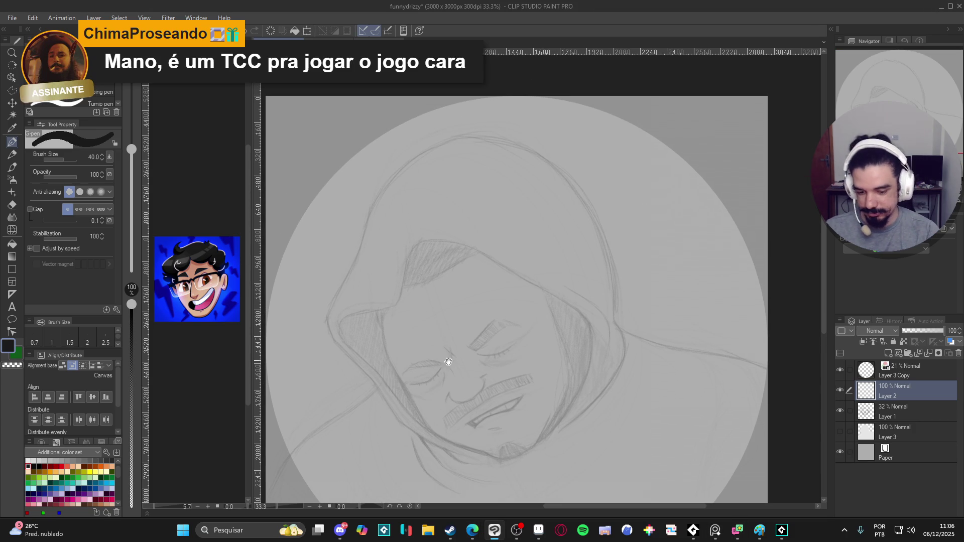
pyautogui.moveTo(441, 355); pyautogui.dragTo(464, 331)
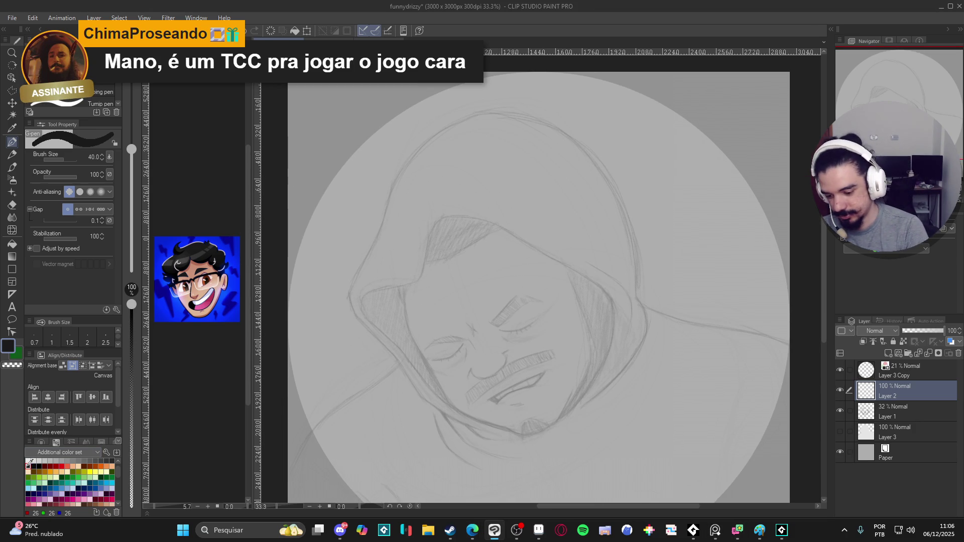
pyautogui.click(8, 351)
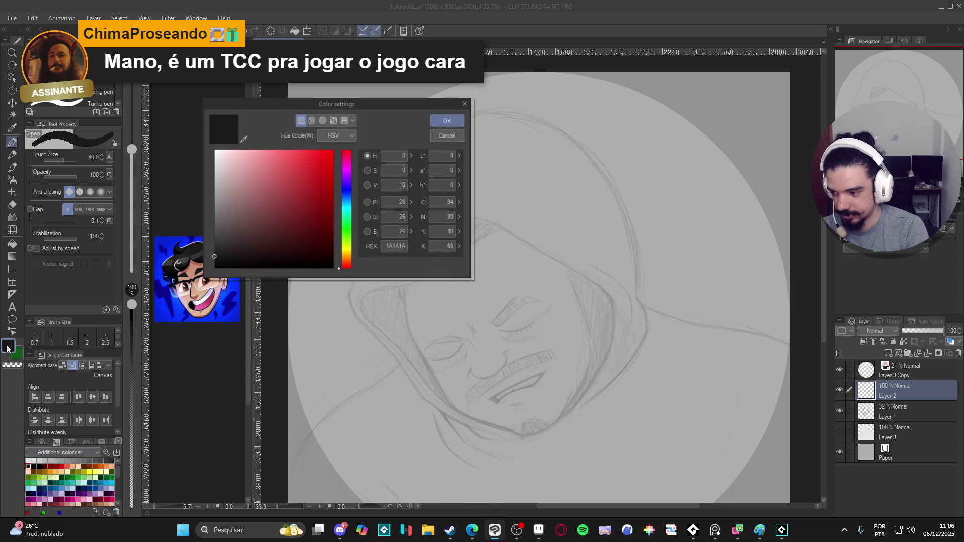
pyautogui.click(450, 119)
pyautogui.press('[')
pyautogui.press('[')
pyautogui.press('[')
pyautogui.press('[')
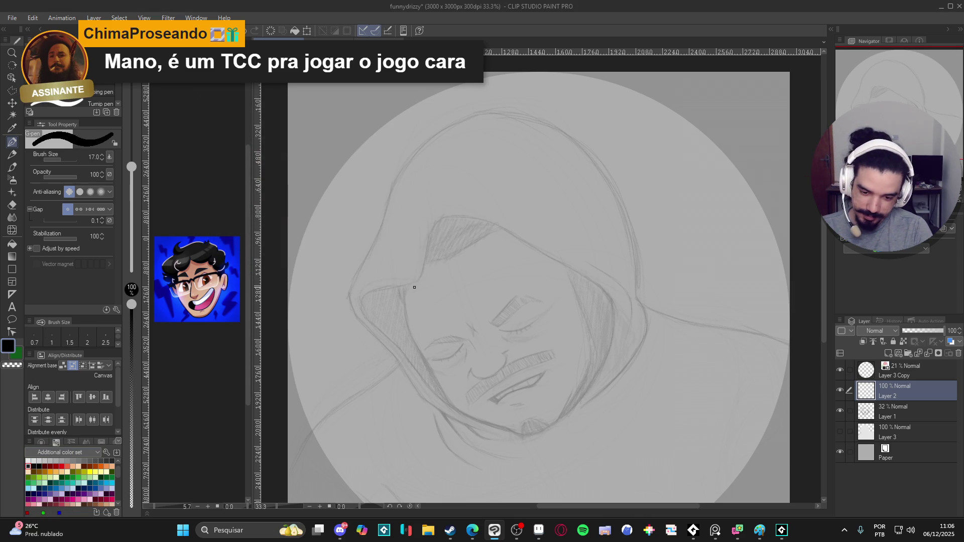
pyautogui.moveTo(418, 306)
pyautogui.mouseDown()
pyautogui.moveTo(394, 242)
pyautogui.moveTo(441, 282)
pyautogui.moveTo(394, 232)
pyautogui.moveTo(404, 286)
pyautogui.moveTo(453, 366)
pyautogui.mouseUp()
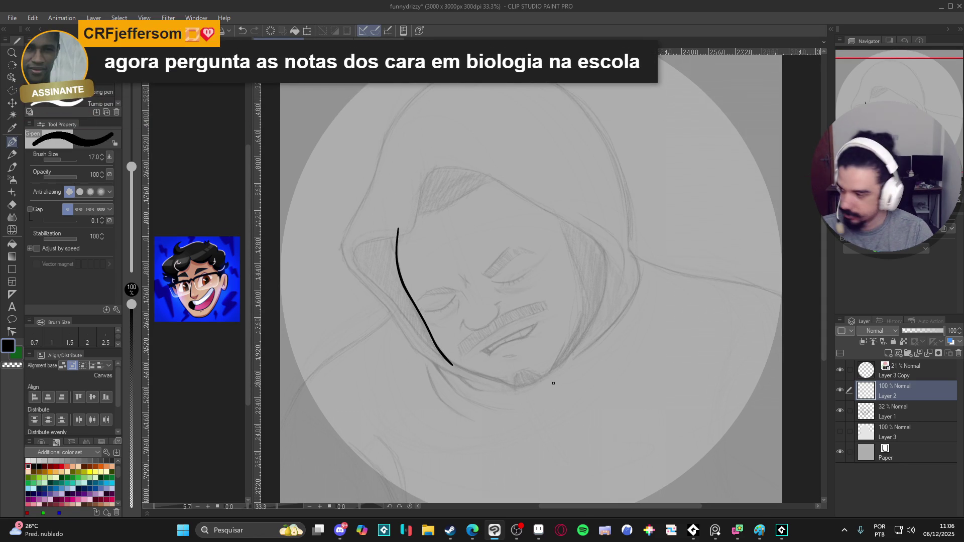
# Ink the left face contour, trim its lower end, and extend it down toward the chin
pyautogui.moveTo(572, 354); pyautogui.dragTo(446, 346)
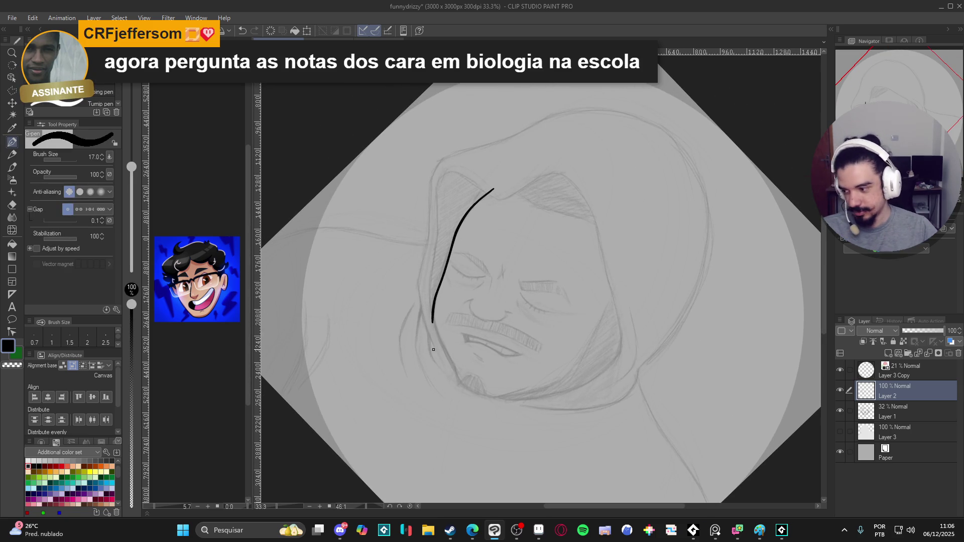
pyautogui.scroll(1, 432, 351)
pyautogui.scroll(1, 432, 352)
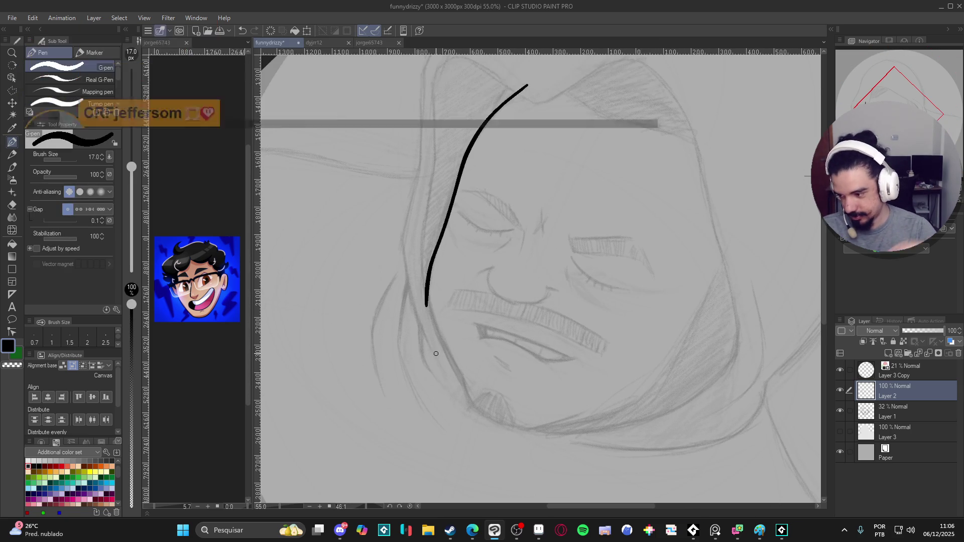
pyautogui.moveTo(396, 240); pyautogui.dragTo(414, 269)
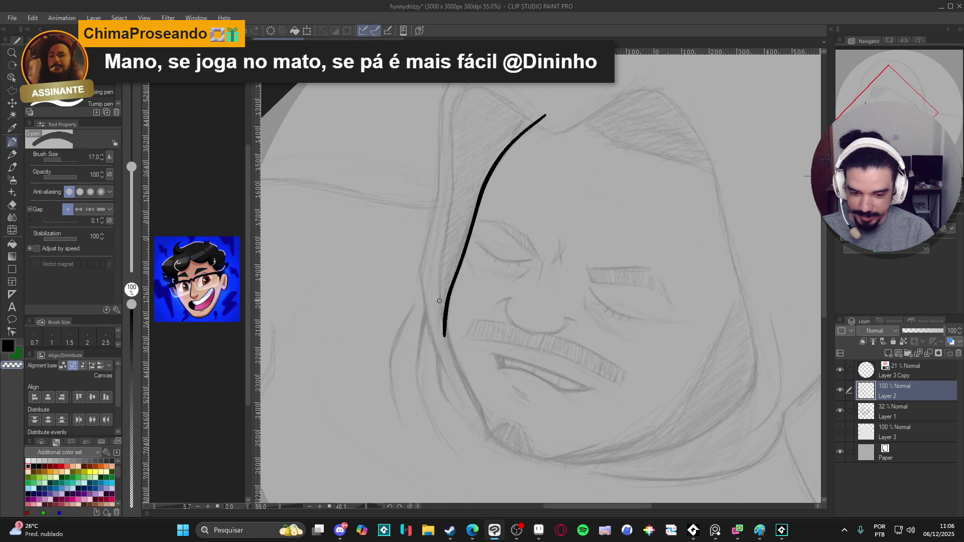
pyautogui.moveTo(442, 292); pyautogui.dragTo(441, 324)
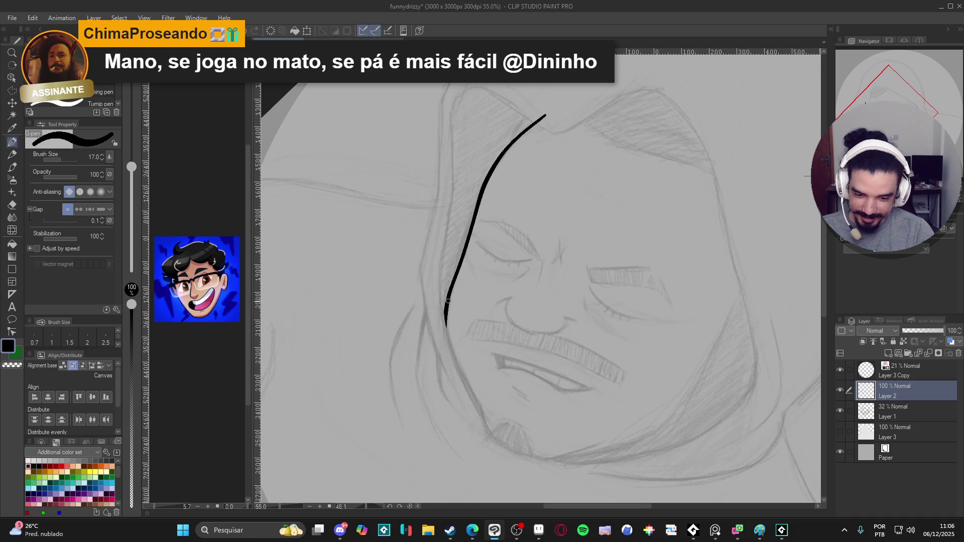
pyautogui.moveTo(448, 304)
pyautogui.mouseDown()
pyautogui.moveTo(451, 348)
pyautogui.moveTo(493, 435)
pyautogui.mouseUp()
# Ink the right jaw line up from the chin and extend its end slightly
pyautogui.moveTo(642, 312)
pyautogui.mouseDown()
pyautogui.moveTo(628, 282)
pyautogui.moveTo(710, 221)
pyautogui.moveTo(715, 257)
pyautogui.moveTo(610, 259)
pyautogui.mouseUp()
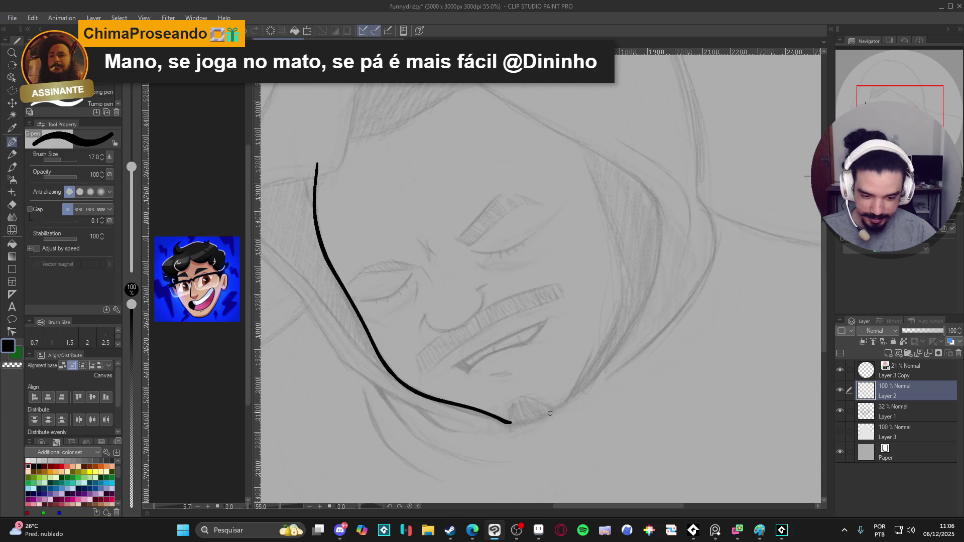
pyautogui.moveTo(546, 412)
pyautogui.mouseDown()
pyautogui.moveTo(586, 361)
pyautogui.moveTo(573, 395)
pyautogui.moveTo(604, 346)
pyautogui.moveTo(624, 276)
pyautogui.mouseUp()
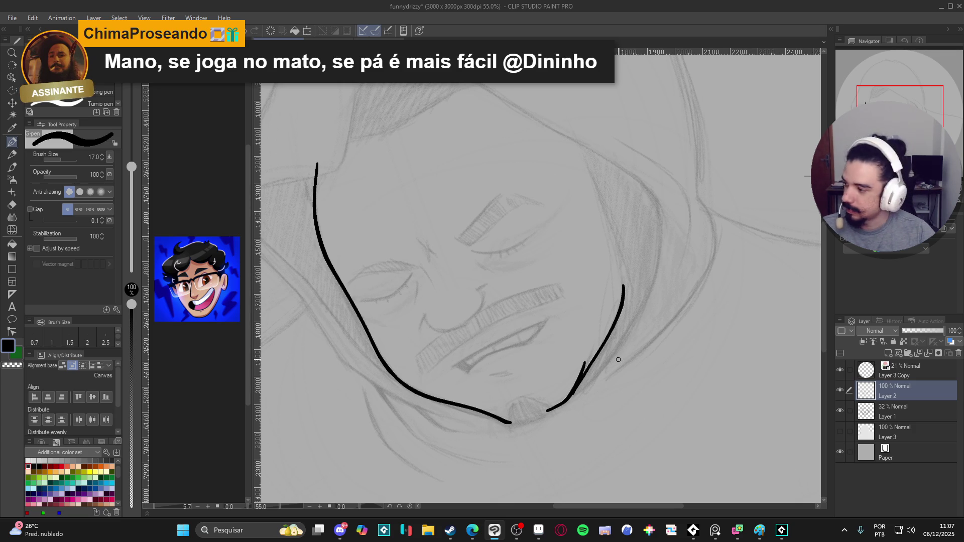
pyautogui.moveTo(622, 360)
pyautogui.mouseDown()
pyautogui.moveTo(628, 416)
pyautogui.moveTo(578, 408)
pyautogui.mouseUp()
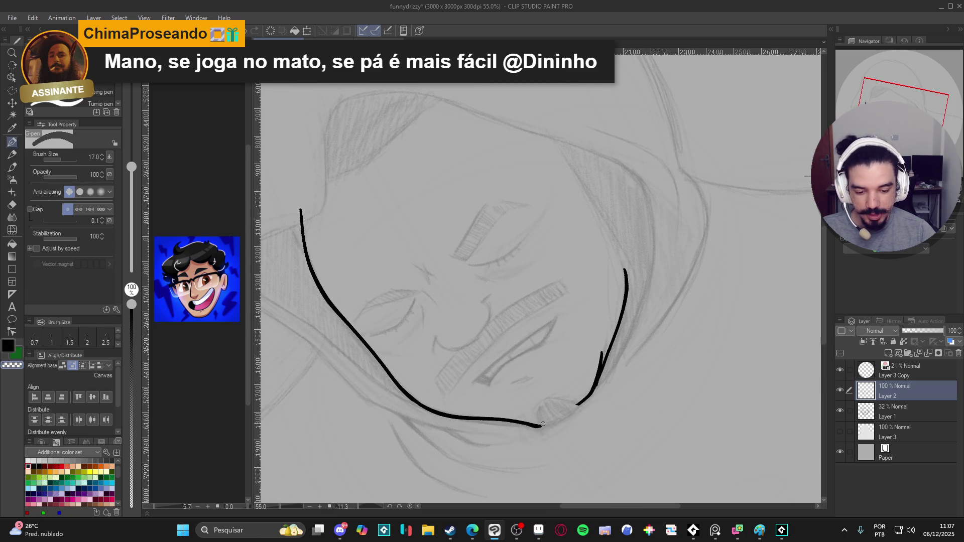
pyautogui.moveTo(541, 426)
pyautogui.mouseDown()
pyautogui.moveTo(513, 387)
pyautogui.moveTo(460, 370)
pyautogui.moveTo(464, 388)
pyautogui.moveTo(430, 380)
pyautogui.mouseUp()
# Shrink the G-pen to size 12 and add two short hair strokes on the chin
pyautogui.moveTo(519, 389)
pyautogui.mouseDown()
pyautogui.moveTo(403, 270)
pyautogui.moveTo(482, 361)
pyautogui.moveTo(422, 292)
pyautogui.moveTo(498, 396)
pyautogui.moveTo(445, 382)
pyautogui.mouseUp()
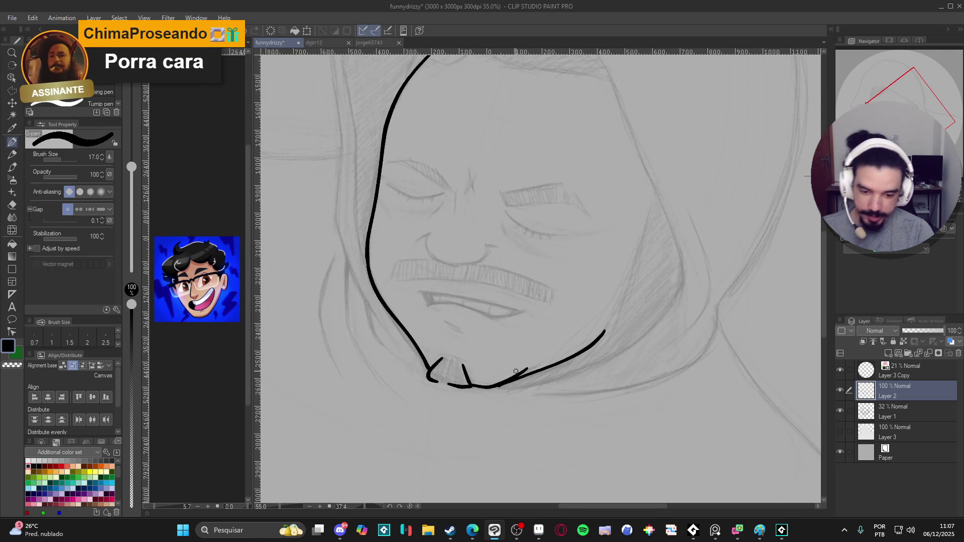
pyautogui.press('[')
pyautogui.press('[')
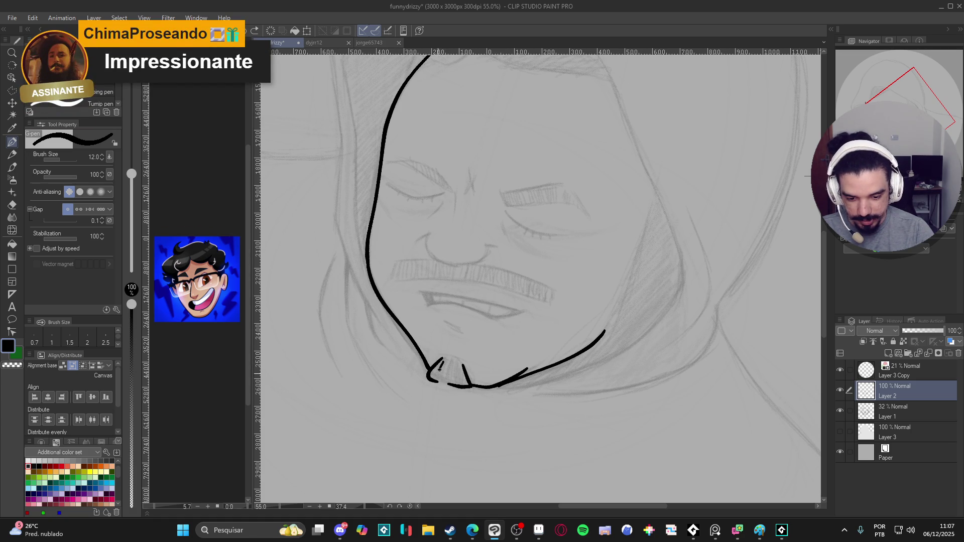
pyautogui.moveTo(442, 364); pyautogui.dragTo(437, 382)
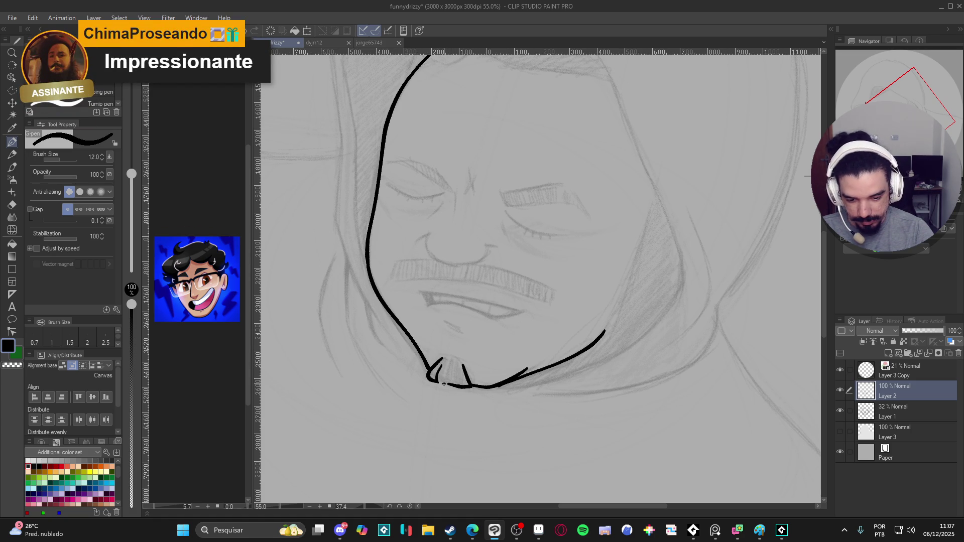
pyautogui.moveTo(449, 360)
pyautogui.mouseDown()
pyautogui.moveTo(450, 388)
pyautogui.moveTo(458, 369)
pyautogui.mouseUp()
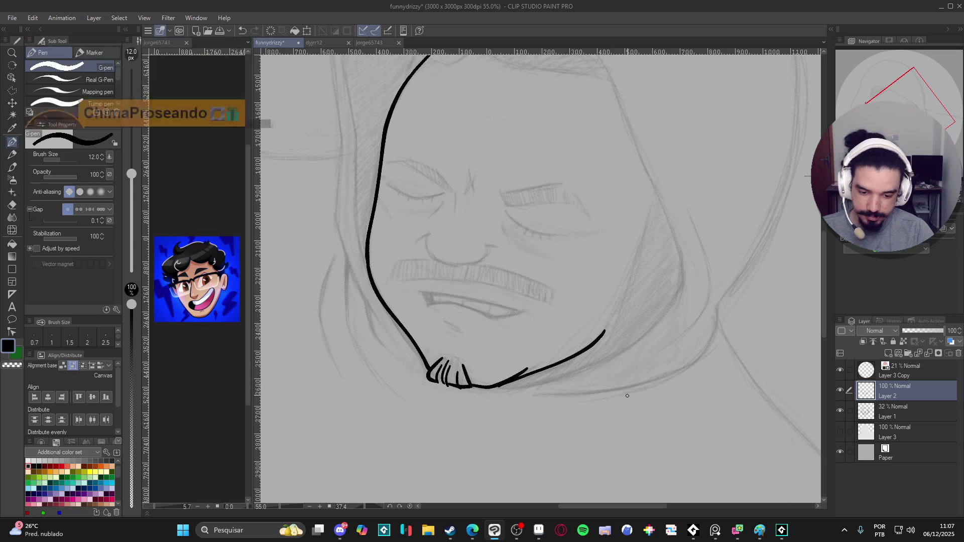
pyautogui.moveTo(644, 409)
pyautogui.mouseDown()
pyautogui.moveTo(705, 350)
pyautogui.moveTo(650, 404)
pyautogui.moveTo(419, 426)
pyautogui.moveTo(411, 418)
pyautogui.mouseUp()
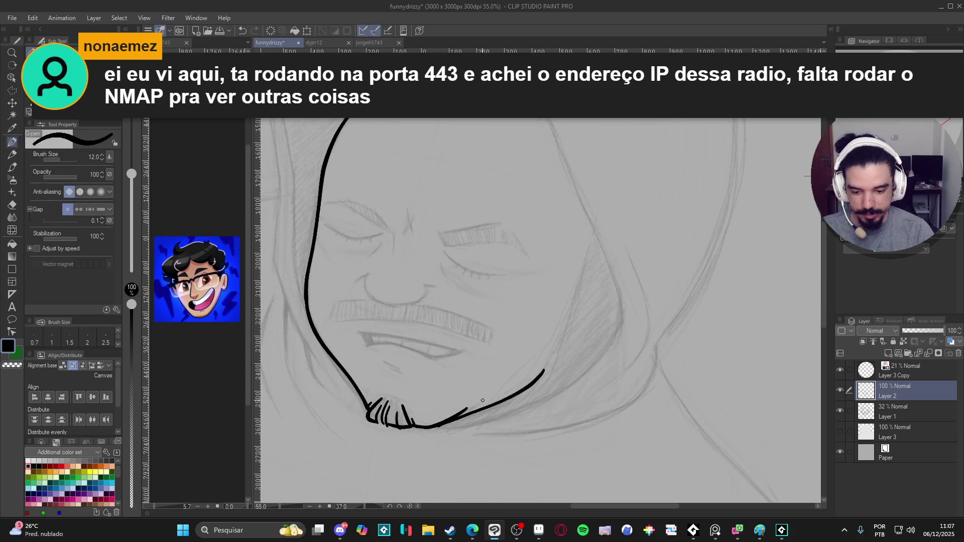
pyautogui.moveTo(526, 377)
pyautogui.mouseDown()
pyautogui.moveTo(648, 312)
pyautogui.moveTo(626, 349)
pyautogui.moveTo(592, 341)
pyautogui.mouseUp()
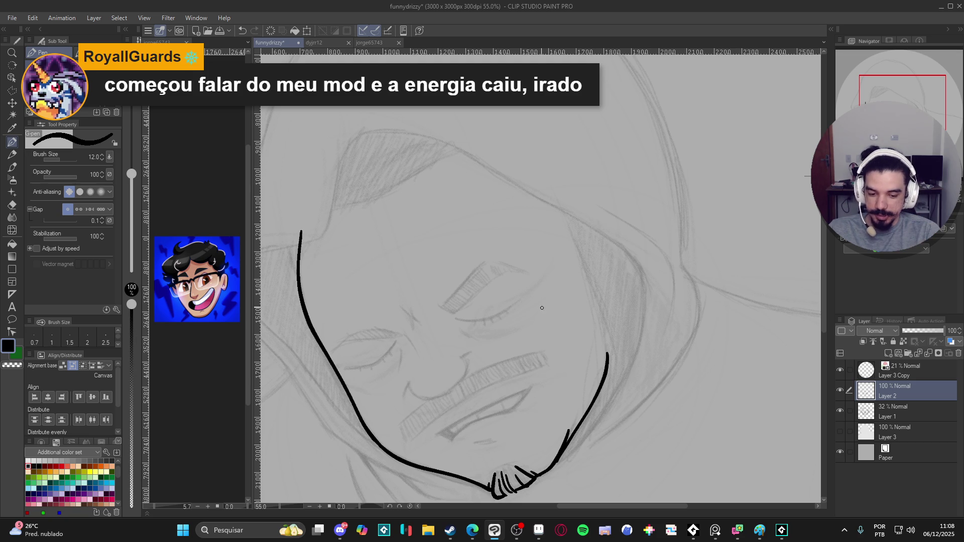
# Erase the top tip of the left cheek line
pyautogui.moveTo(557, 341); pyautogui.dragTo(592, 379)
pyautogui.moveTo(520, 335); pyautogui.dragTo(586, 380)
pyautogui.press('e')
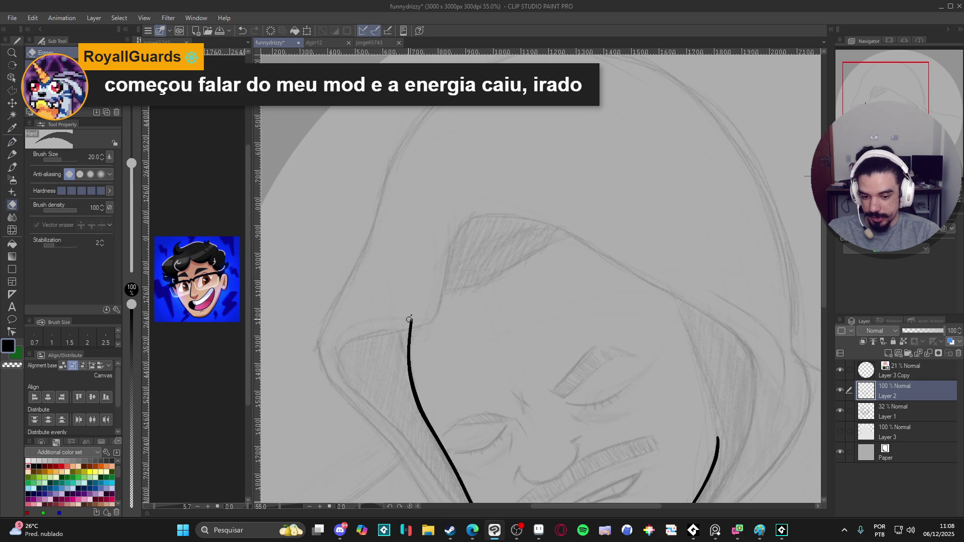
pyautogui.moveTo(409, 318); pyautogui.dragTo(407, 323)
# Raise the G-pen back to size 17, save, and ink a short stroke along the hood's inner edge
pyautogui.press('r')
pyautogui.moveTo(554, 251)
pyautogui.mouseDown()
pyautogui.moveTo(622, 329)
pyautogui.moveTo(622, 351)
pyautogui.moveTo(598, 273)
pyautogui.moveTo(620, 325)
pyautogui.moveTo(605, 265)
pyautogui.moveTo(613, 255)
pyautogui.mouseUp()
pyautogui.press('p')
pyautogui.scroll(-2, 616, 296)
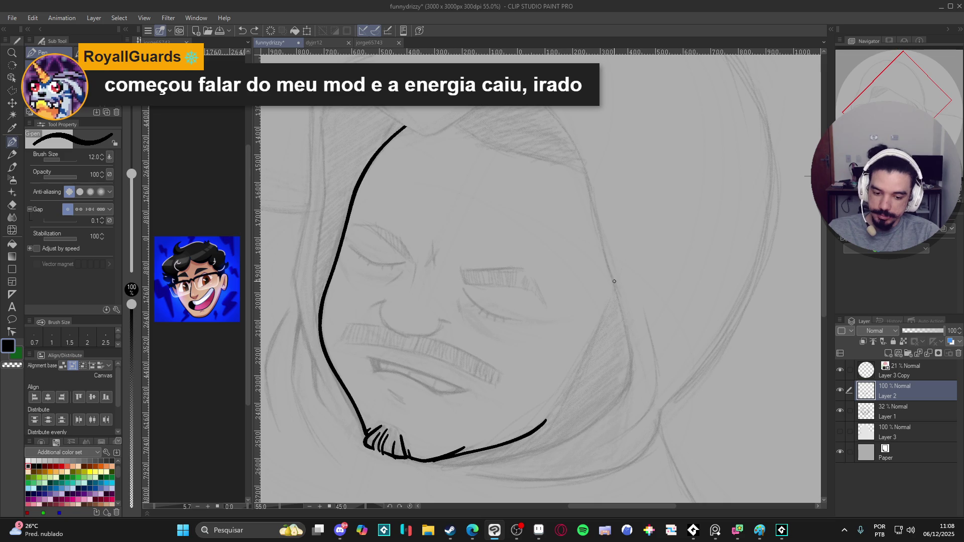
pyautogui.moveTo(612, 292)
pyautogui.mouseDown()
pyautogui.moveTo(604, 320)
pyautogui.moveTo(642, 321)
pyautogui.moveTo(631, 271)
pyautogui.mouseUp()
pyautogui.press('r')
pyautogui.press('p')
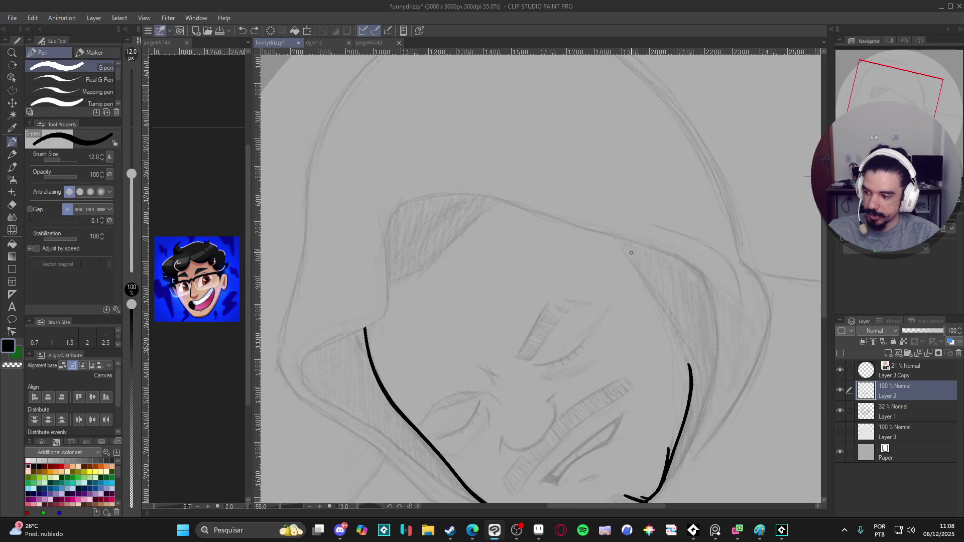
pyautogui.scroll(-2, 631, 276)
pyautogui.press('r')
pyautogui.moveTo(658, 272)
pyautogui.mouseDown()
pyautogui.moveTo(577, 326)
pyautogui.moveTo(610, 410)
pyautogui.moveTo(620, 291)
pyautogui.mouseUp()
pyautogui.press('p')
pyautogui.press(']')
pyautogui.press(']')
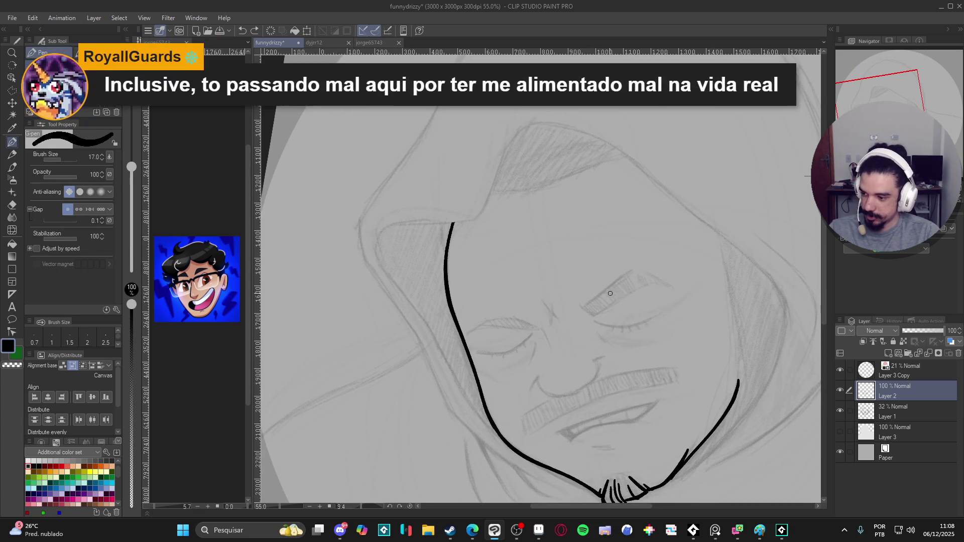
pyautogui.moveTo(555, 318); pyautogui.dragTo(564, 346)
pyautogui.hotkey('ctrl', 's')
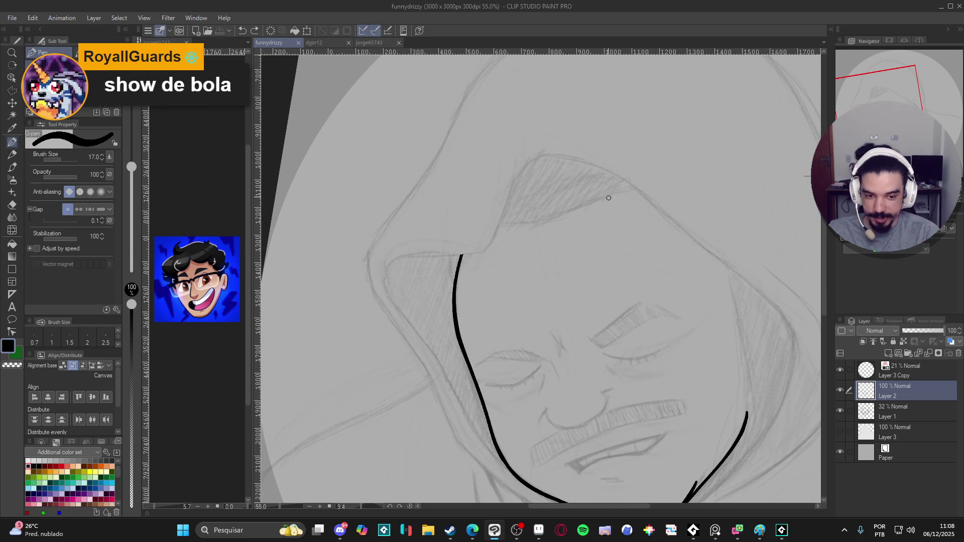
pyautogui.moveTo(560, 156); pyautogui.dragTo(541, 157)
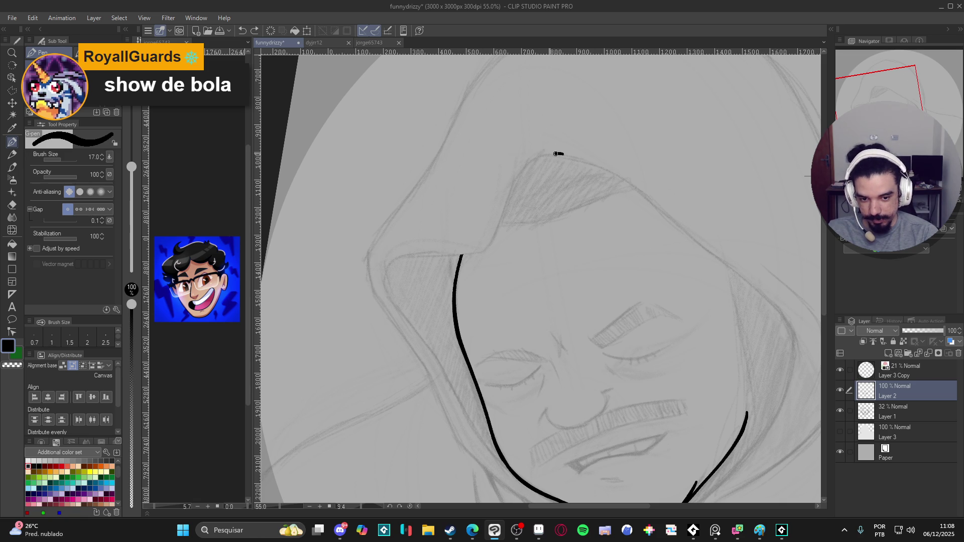
# Extend the hood's inner edge toward the chin and draw the hood's left outer edge down to the chin
pyautogui.moveTo(504, 206)
pyautogui.mouseDown()
pyautogui.moveTo(487, 245)
pyautogui.moveTo(418, 252)
pyautogui.moveTo(383, 275)
pyautogui.moveTo(405, 312)
pyautogui.mouseUp()
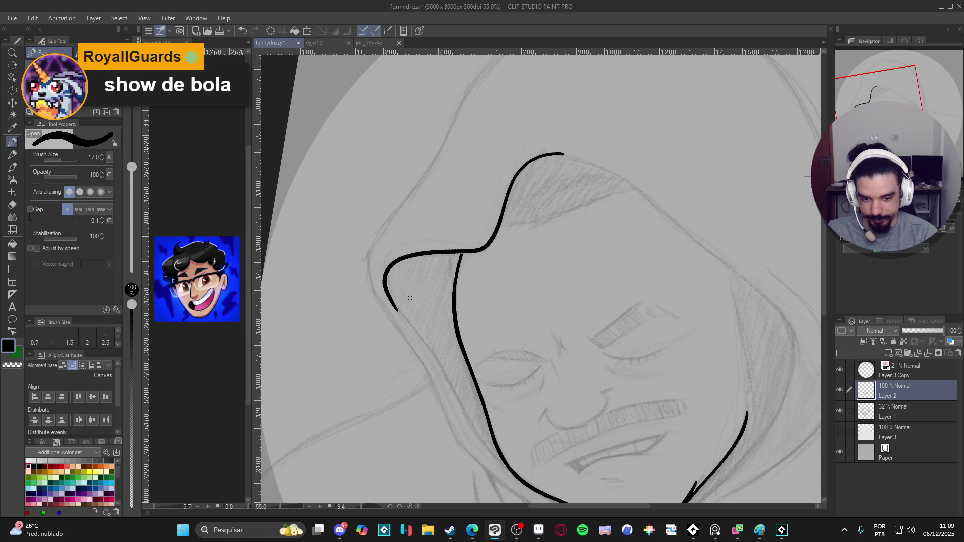
pyautogui.moveTo(465, 259)
pyautogui.mouseDown()
pyautogui.moveTo(681, 179)
pyautogui.moveTo(628, 271)
pyautogui.moveTo(426, 316)
pyautogui.mouseUp()
pyautogui.scroll(-2, 426, 316)
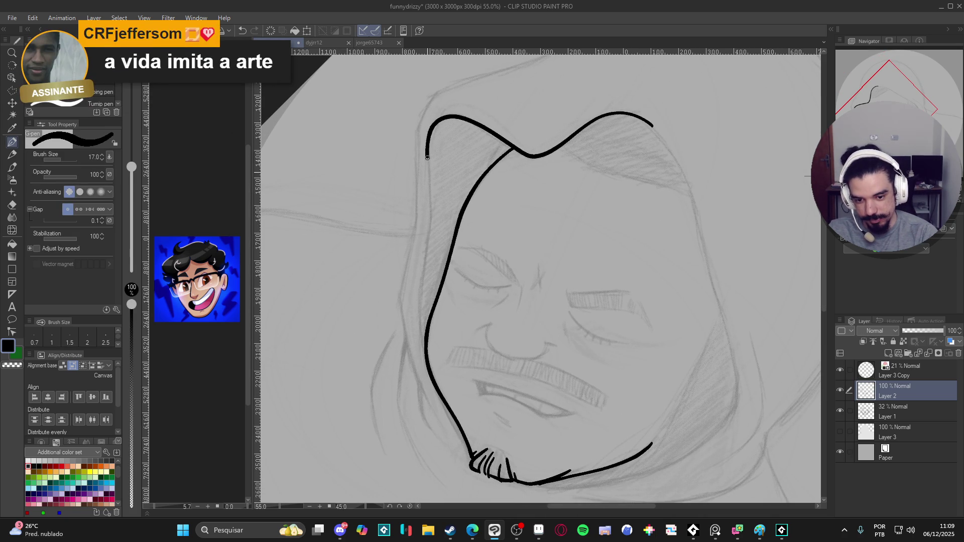
pyautogui.moveTo(428, 198); pyautogui.dragTo(419, 347)
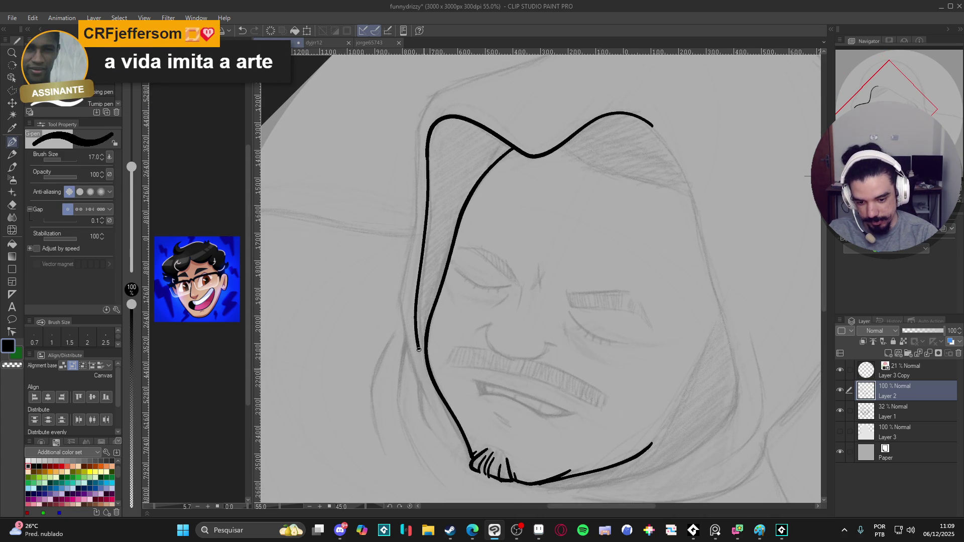
pyautogui.moveTo(433, 391); pyautogui.dragTo(455, 434)
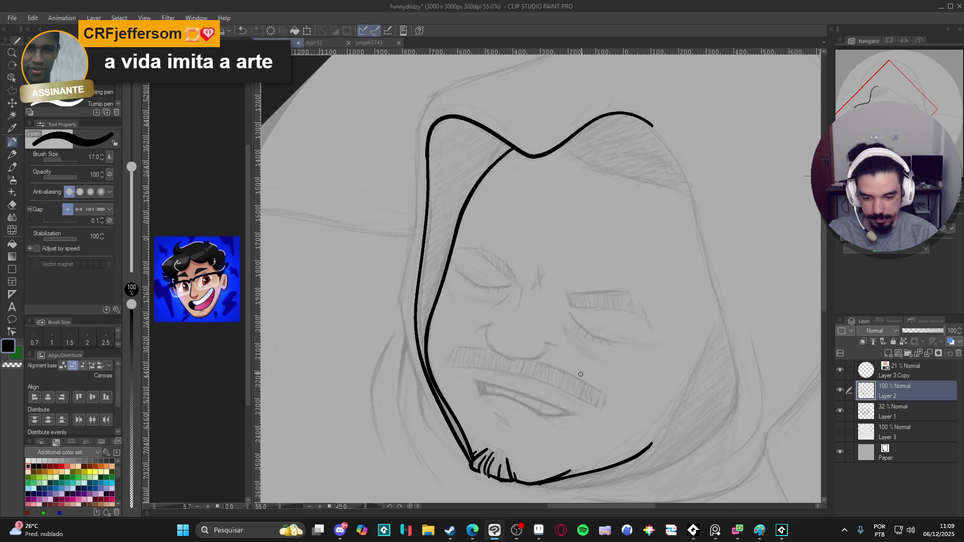
# Rotate the canvas about 45° and auto-select the band between the hood lines, then deselect
pyautogui.scroll(3, 650, 295)
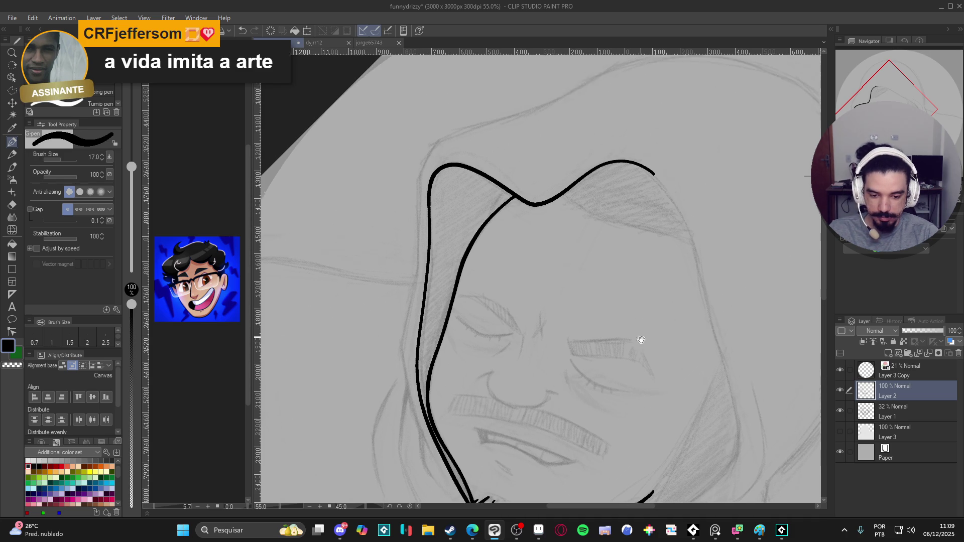
pyautogui.press('r')
pyautogui.moveTo(648, 333); pyautogui.dragTo(704, 224)
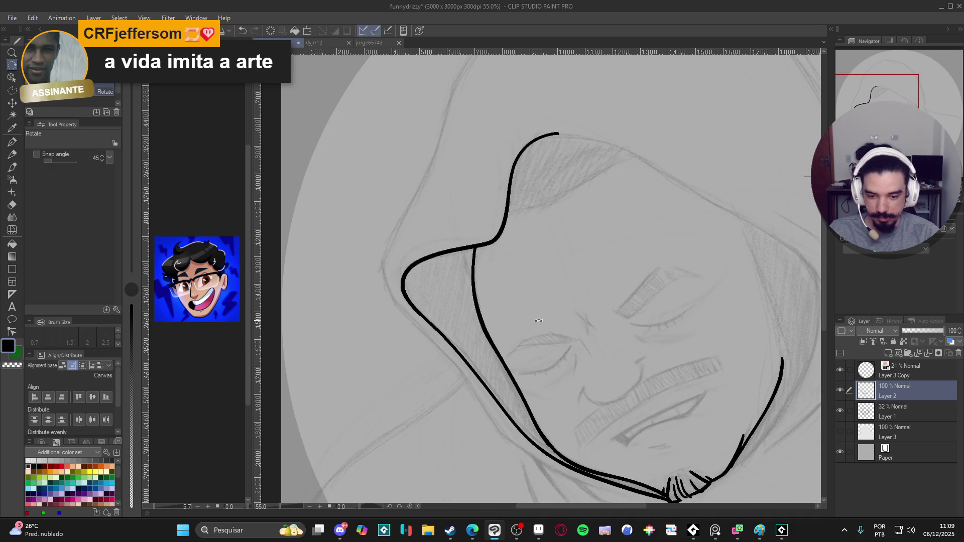
pyautogui.press('w')
pyautogui.click(481, 332)
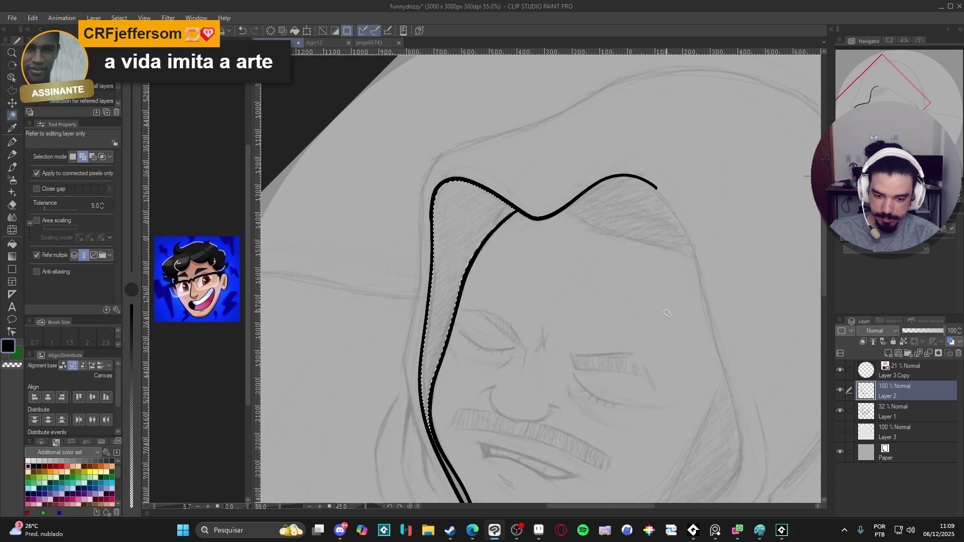
pyautogui.hotkey('ctrl', 'd')
pyautogui.press('p')
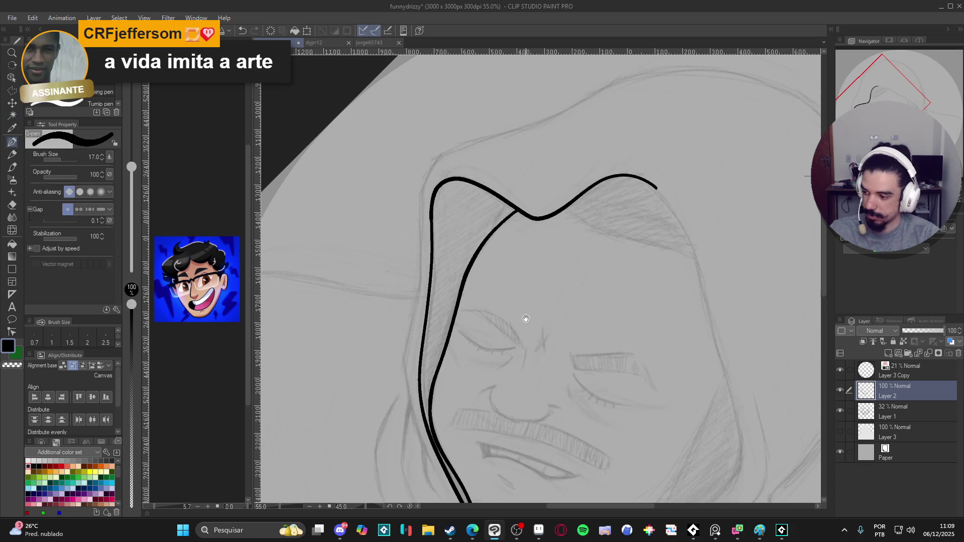
# Undo the short stroke tails and redraw a longer curve down the hood's side
pyautogui.scroll(-2, 517, 301)
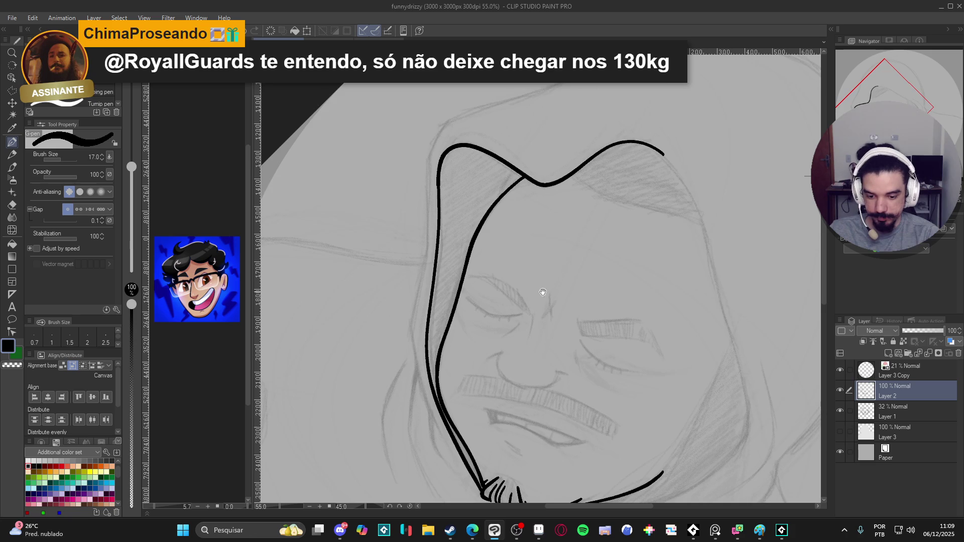
pyautogui.scroll(-1, 485, 287)
pyautogui.hscroll(5, 552, 311)
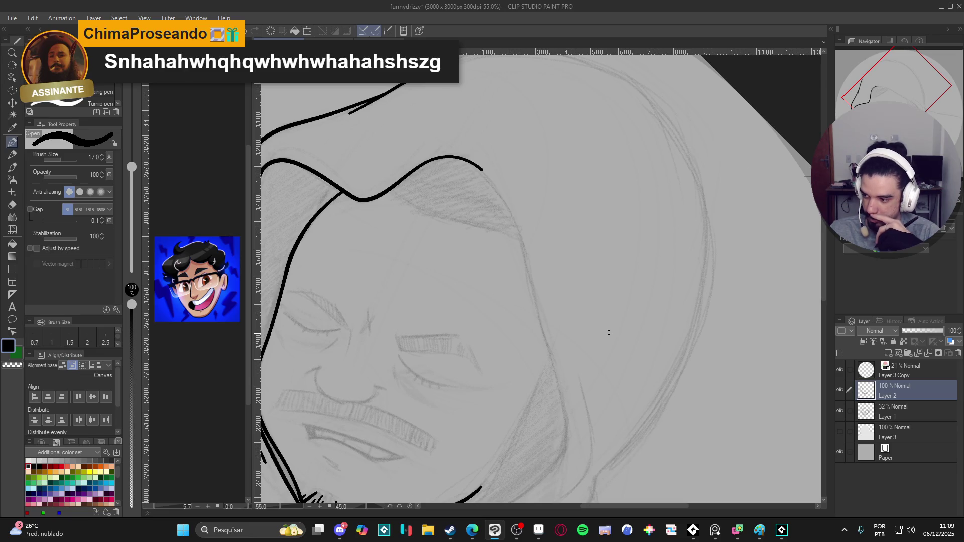
pyautogui.moveTo(608, 332)
pyautogui.mouseDown()
pyautogui.moveTo(632, 351)
pyautogui.moveTo(693, 342)
pyautogui.moveTo(726, 321)
pyautogui.moveTo(684, 312)
pyautogui.moveTo(674, 236)
pyautogui.moveTo(677, 256)
pyautogui.mouseUp()
pyautogui.press('p')
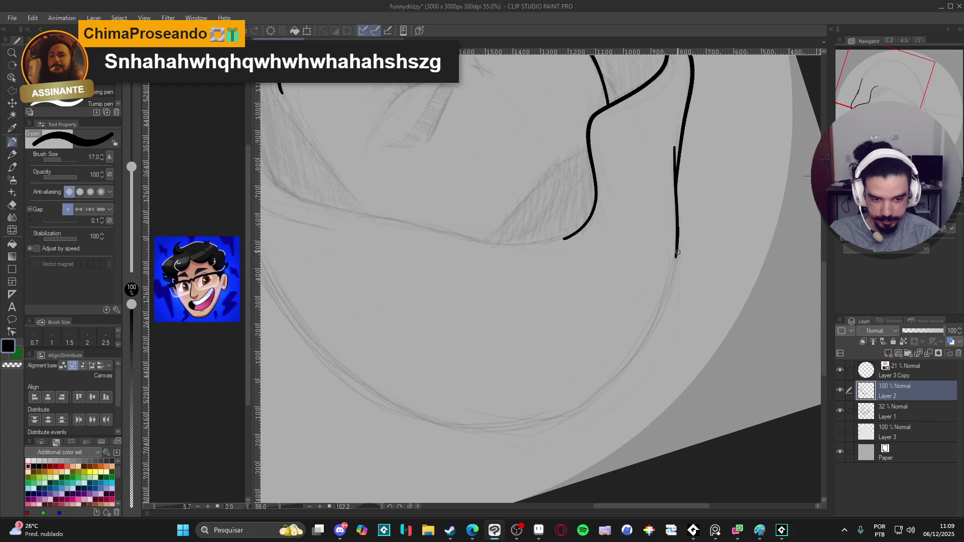
pyautogui.hotkey('ctrl', 'z')
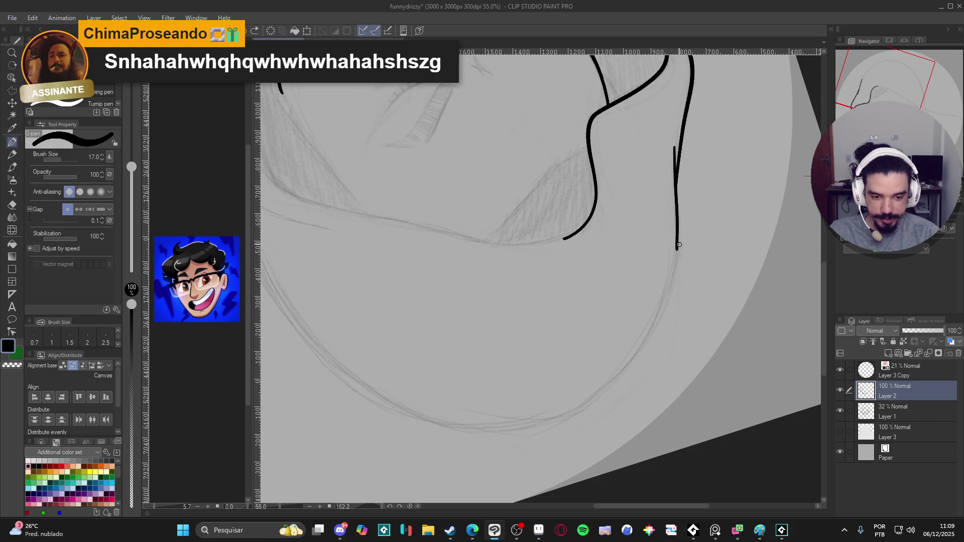
pyautogui.hotkey('ctrl', 'z')
pyautogui.moveTo(677, 219)
pyautogui.mouseDown()
pyautogui.moveTo(645, 340)
pyautogui.moveTo(556, 417)
pyautogui.moveTo(432, 422)
pyautogui.mouseUp()
# Ink the hood's right outer edge in one long curve
pyautogui.press('r')
pyautogui.moveTo(711, 345)
pyautogui.mouseDown()
pyautogui.moveTo(707, 200)
pyautogui.moveTo(618, 222)
pyautogui.moveTo(685, 247)
pyautogui.moveTo(696, 228)
pyautogui.moveTo(655, 193)
pyautogui.mouseUp()
pyautogui.press('p')
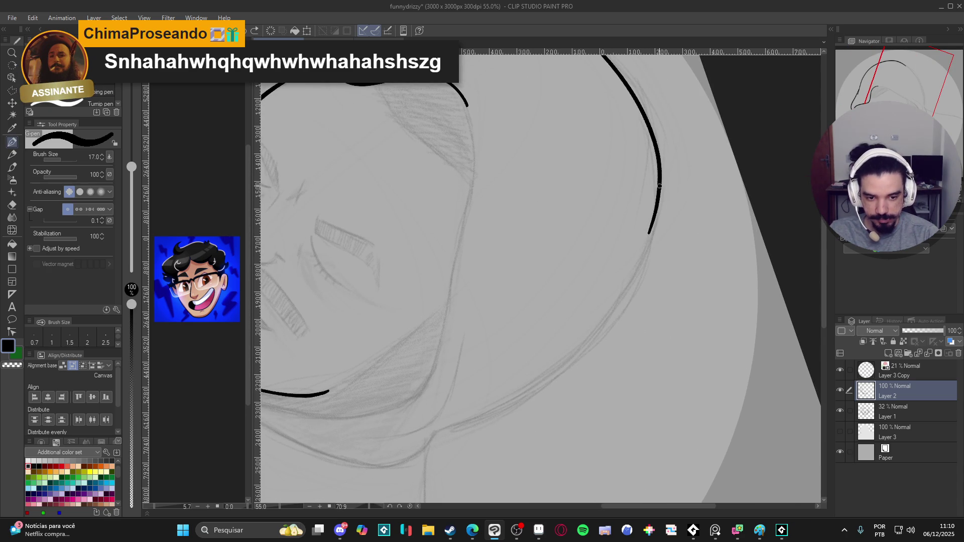
pyautogui.moveTo(658, 206)
pyautogui.mouseDown()
pyautogui.moveTo(632, 279)
pyautogui.moveTo(569, 362)
pyautogui.moveTo(470, 425)
pyautogui.moveTo(422, 432)
pyautogui.moveTo(564, 390)
pyautogui.moveTo(598, 340)
pyautogui.mouseUp()
# Ink the hood's lower rim under the jaw
pyautogui.press('r')
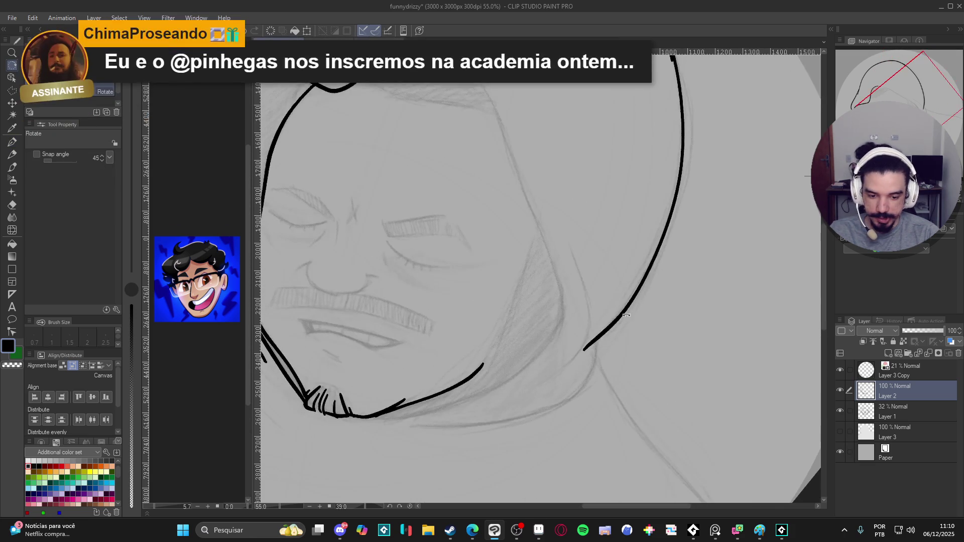
pyautogui.press('p')
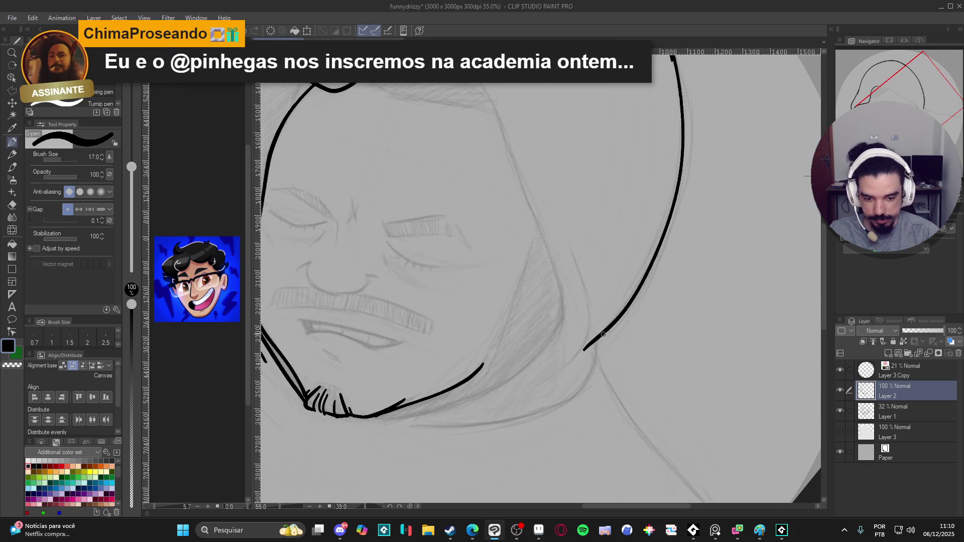
pyautogui.moveTo(585, 382)
pyautogui.mouseDown()
pyautogui.moveTo(538, 415)
pyautogui.moveTo(409, 423)
pyautogui.mouseUp()
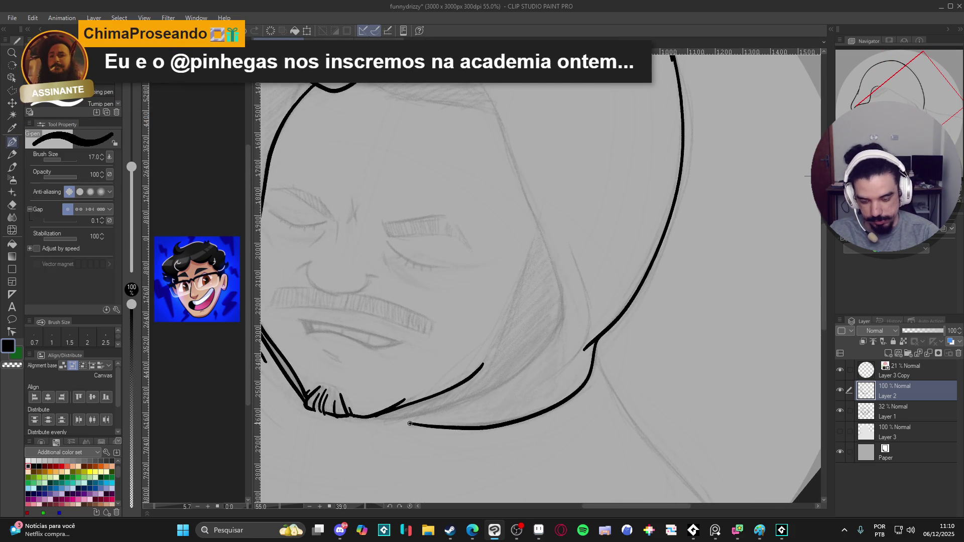
# Redraw a single hood line beside the cheek, undoing doubled strokes, then turn the canvas upright
pyautogui.moveTo(655, 333)
pyautogui.mouseDown()
pyautogui.moveTo(617, 361)
pyautogui.moveTo(583, 351)
pyautogui.moveTo(558, 327)
pyautogui.moveTo(553, 354)
pyautogui.moveTo(576, 250)
pyautogui.mouseUp()
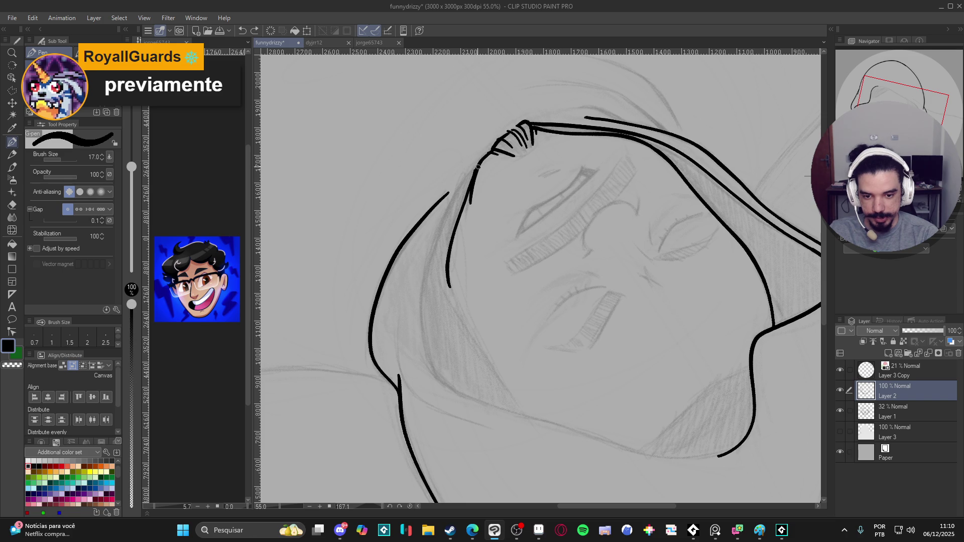
pyautogui.moveTo(439, 223)
pyautogui.mouseDown()
pyautogui.moveTo(419, 300)
pyautogui.moveTo(431, 361)
pyautogui.moveTo(470, 399)
pyautogui.mouseUp()
pyautogui.moveTo(533, 401)
pyautogui.mouseDown()
pyautogui.moveTo(570, 402)
pyautogui.moveTo(404, 306)
pyautogui.mouseUp()
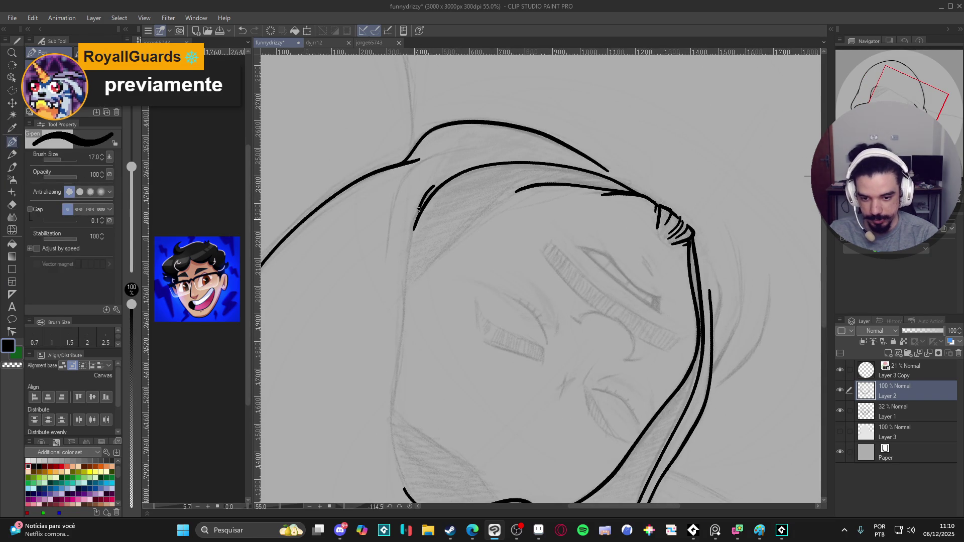
pyautogui.hotkey('ctrl', 'z')
pyautogui.moveTo(435, 184)
pyautogui.mouseDown()
pyautogui.moveTo(407, 276)
pyautogui.moveTo(402, 432)
pyautogui.mouseUp()
pyautogui.scroll(3, 395, 303)
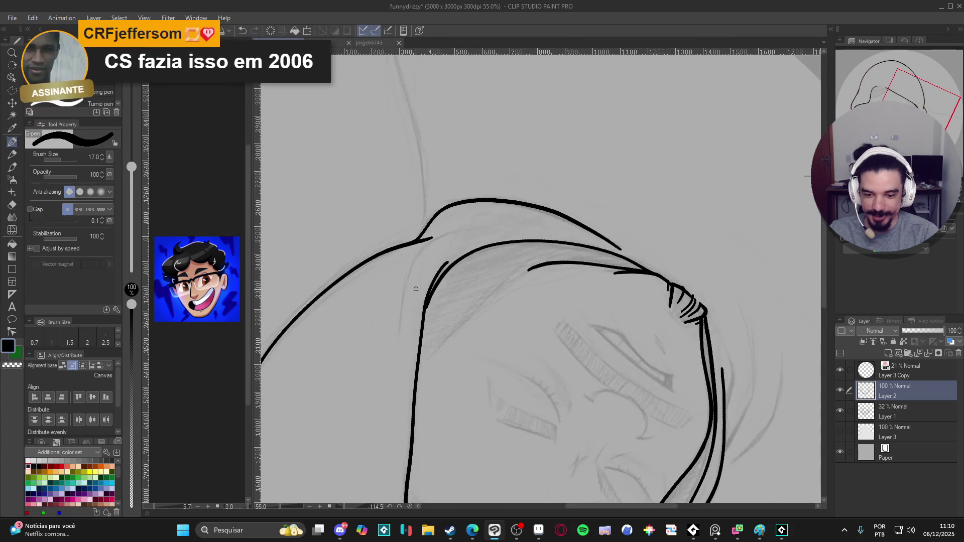
pyautogui.scroll(-6, 422, 309)
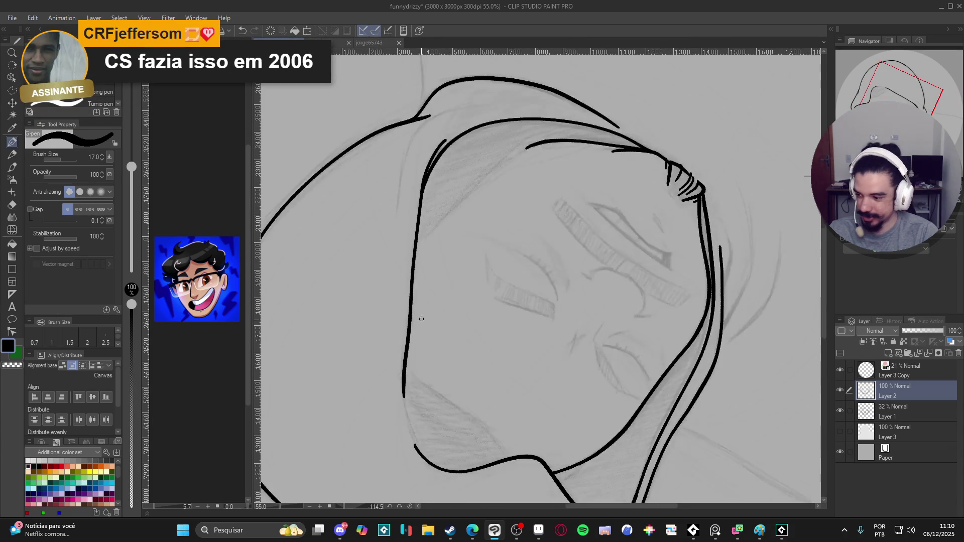
pyautogui.moveTo(416, 318); pyautogui.dragTo(459, 314)
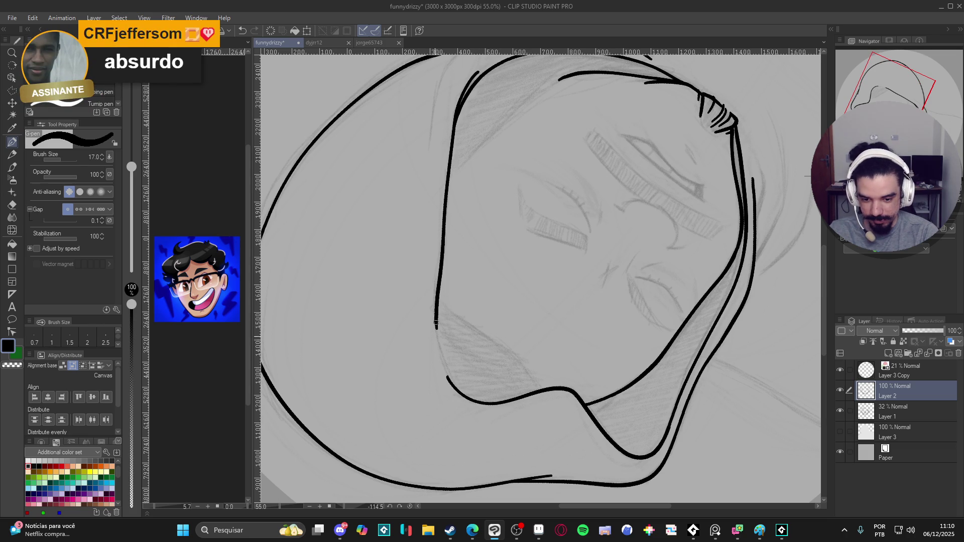
pyautogui.hotkey('ctrl', 'z')
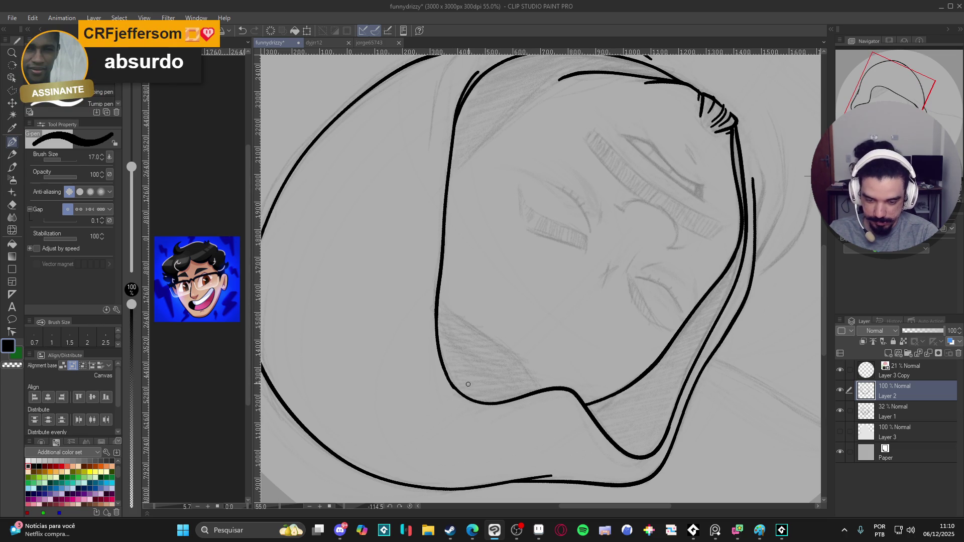
pyautogui.press('r')
pyautogui.moveTo(642, 283)
pyautogui.mouseDown()
pyautogui.moveTo(410, 402)
pyautogui.moveTo(661, 209)
pyautogui.moveTo(664, 263)
pyautogui.moveTo(618, 271)
pyautogui.moveTo(603, 294)
pyautogui.moveTo(597, 253)
pyautogui.mouseUp()
pyautogui.press('p')
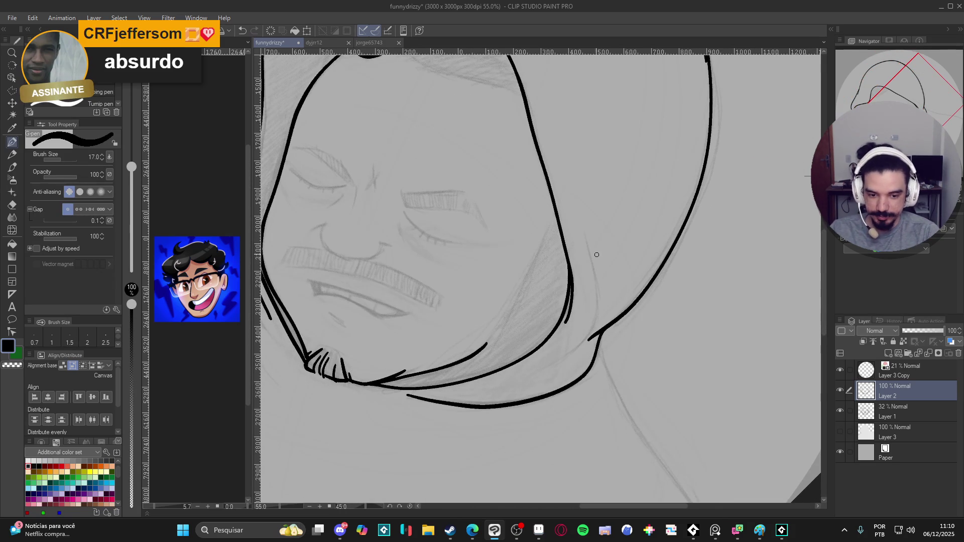
# At pen size 12, undo stray marks and ink the hood's inner fold line by the neck
pyautogui.press('[')
pyautogui.press('[')
pyautogui.moveTo(585, 300); pyautogui.dragTo(587, 270)
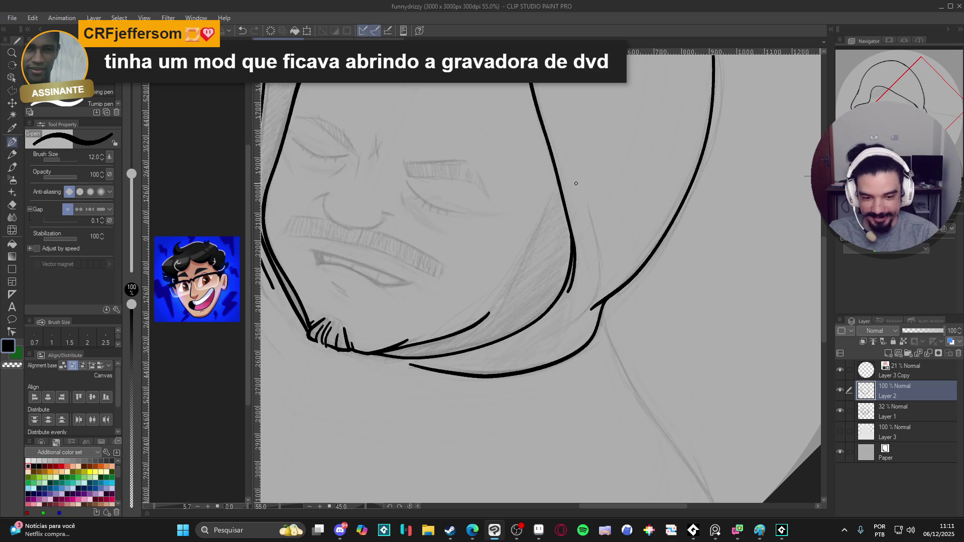
pyautogui.hotkey('ctrl', 'z')
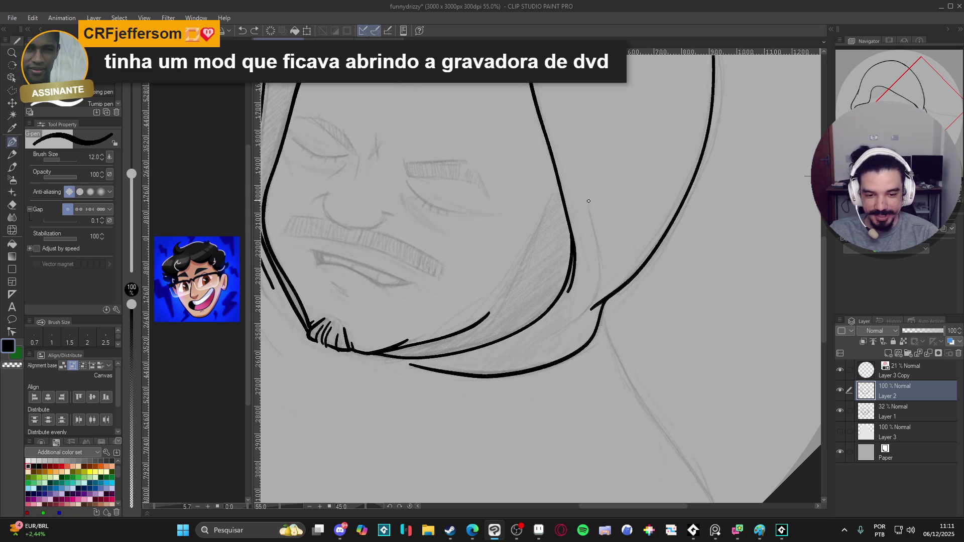
pyautogui.hotkey('ctrl', 'z')
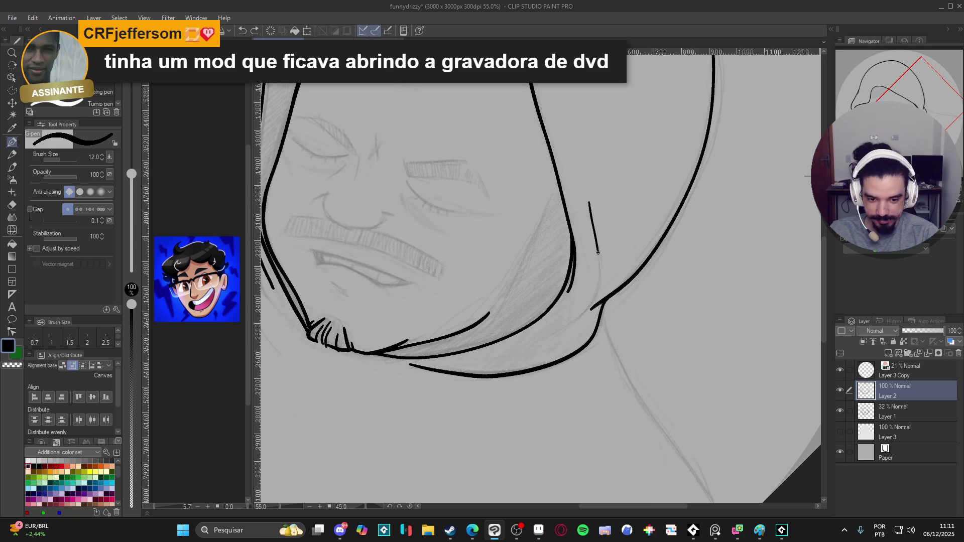
pyautogui.moveTo(598, 289); pyautogui.dragTo(544, 336)
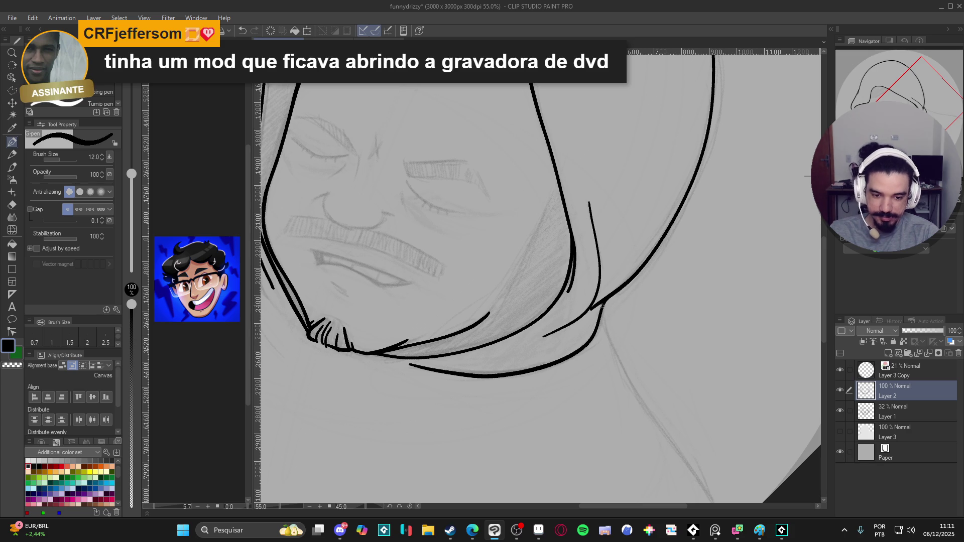
pyautogui.moveTo(578, 323); pyautogui.dragTo(555, 336)
# Turn the view upright, raise the G-pen to 17, toggle Layer 2 to check, and add a new layer
pyautogui.press('r')
pyautogui.moveTo(696, 327)
pyautogui.mouseDown()
pyautogui.moveTo(706, 218)
pyautogui.moveTo(753, 379)
pyautogui.moveTo(703, 352)
pyautogui.moveTo(590, 392)
pyautogui.moveTo(726, 323)
pyautogui.moveTo(659, 353)
pyautogui.moveTo(652, 285)
pyautogui.moveTo(673, 334)
pyautogui.mouseUp()
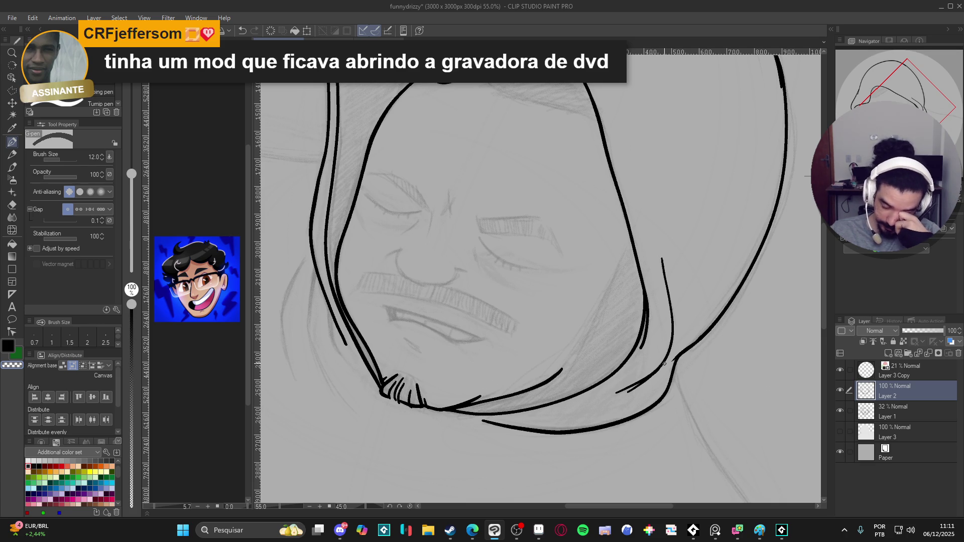
pyautogui.moveTo(592, 374); pyautogui.dragTo(621, 417)
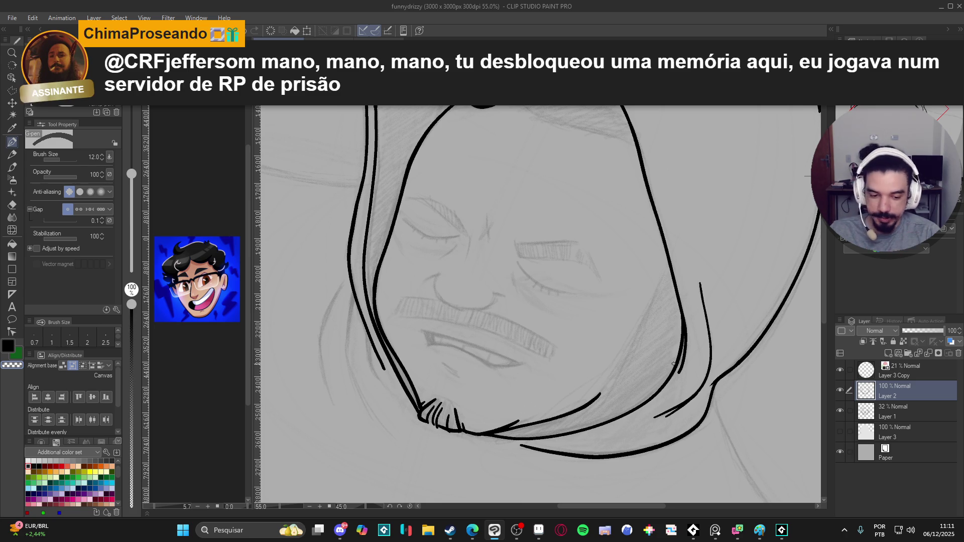
pyautogui.scroll(-2, 621, 414)
pyautogui.moveTo(612, 333)
pyautogui.mouseDown()
pyautogui.moveTo(598, 381)
pyautogui.moveTo(611, 402)
pyautogui.mouseUp()
pyautogui.hscroll(-2, 613, 383)
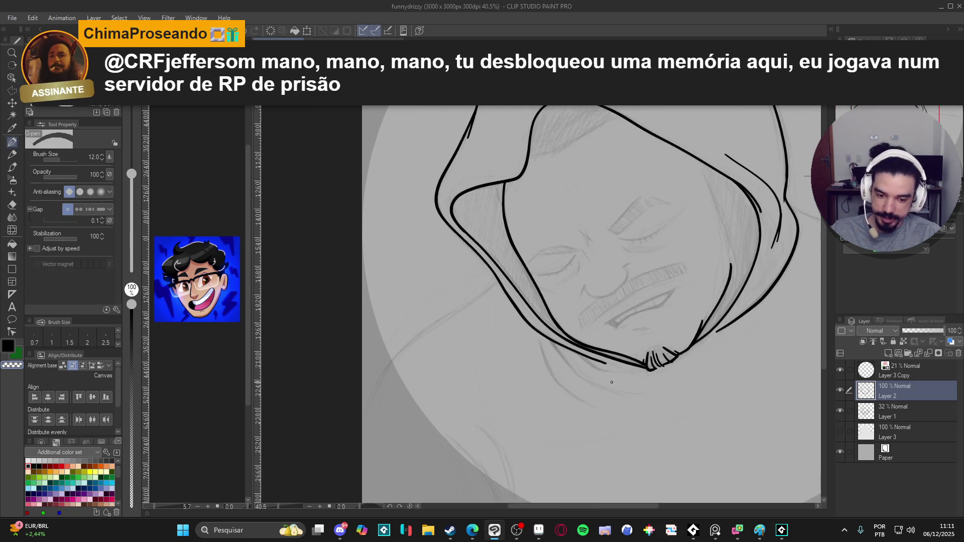
pyautogui.press(']')
pyautogui.press(']')
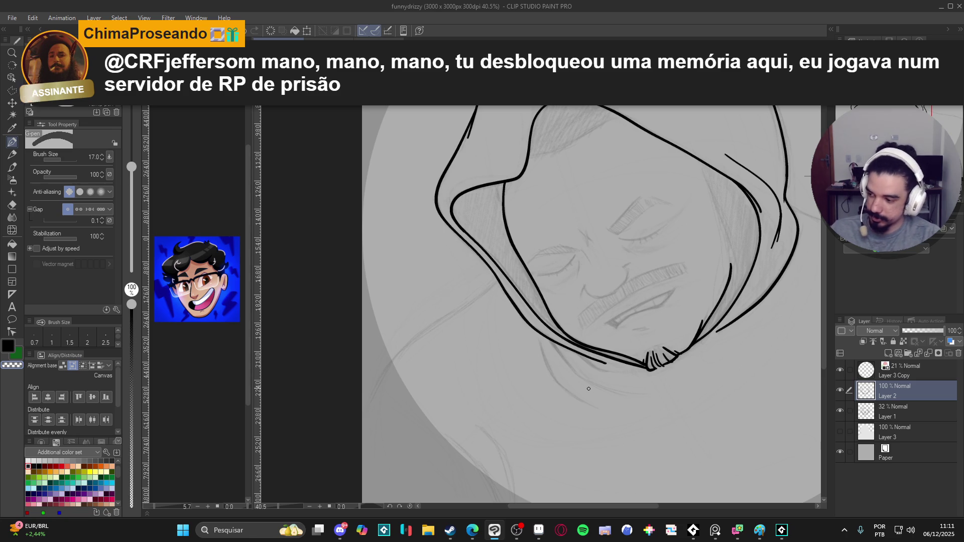
pyautogui.hscroll(2, 611, 380)
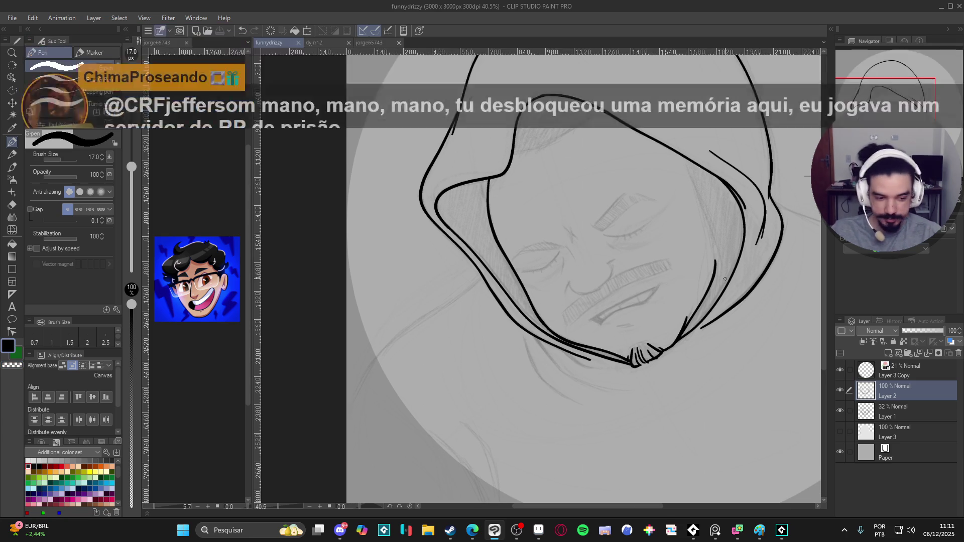
pyautogui.click(840, 391)
pyautogui.click(840, 391)
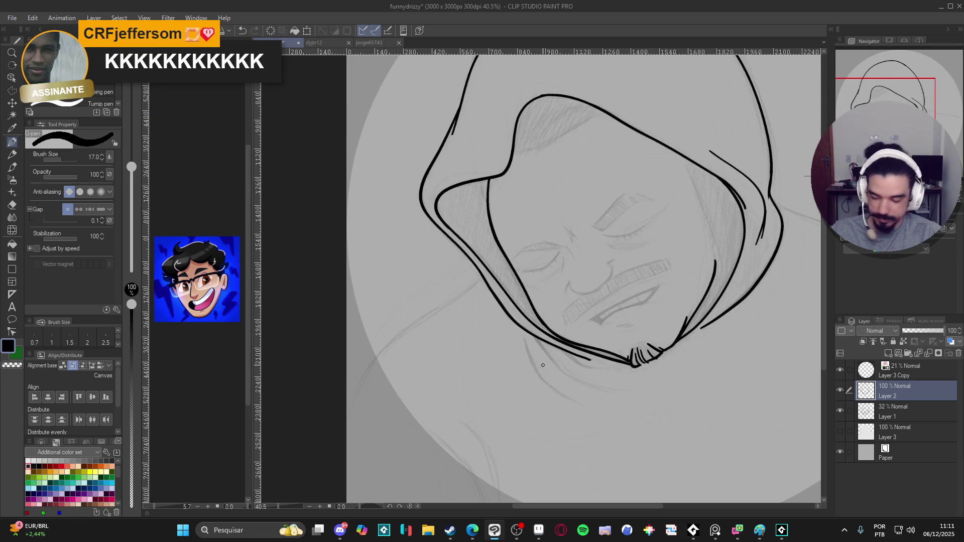
pyautogui.scroll(1, 499, 376)
pyautogui.hscroll(2, 499, 376)
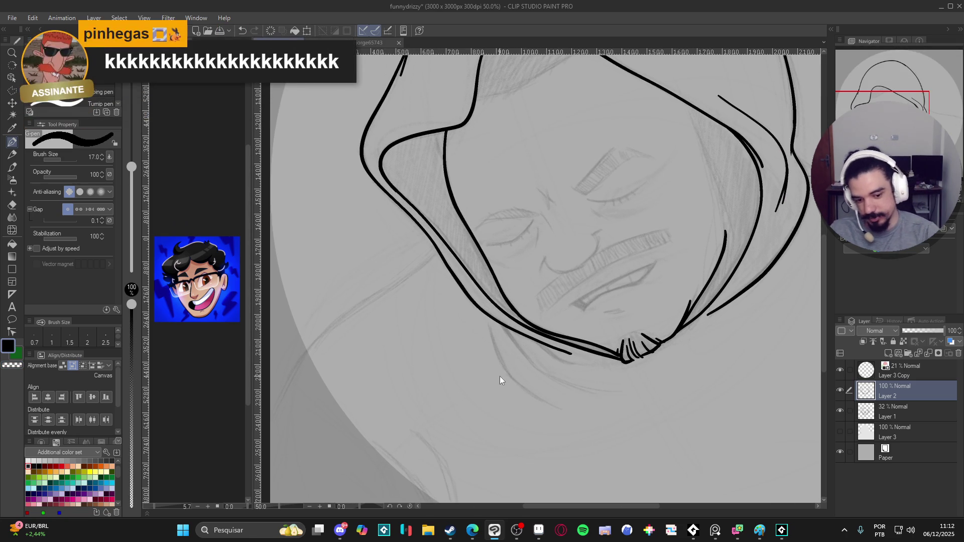
pyautogui.hotkey('ctrl', 'shift', 'n')
# Tilt the view about 40°, erase part of a new stroke, and undo a curved left hood line
pyautogui.press('r')
pyautogui.moveTo(648, 322)
pyautogui.mouseDown()
pyautogui.moveTo(592, 281)
pyautogui.moveTo(498, 270)
pyautogui.moveTo(491, 259)
pyautogui.moveTo(477, 347)
pyautogui.moveTo(538, 409)
pyautogui.mouseUp()
pyautogui.press('p')
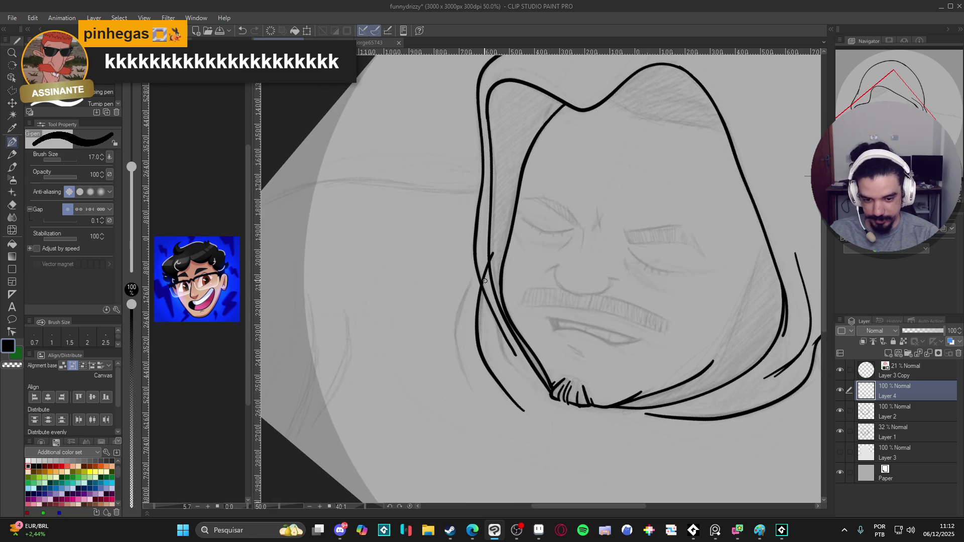
pyautogui.press('c')
pyautogui.moveTo(481, 285)
pyautogui.mouseDown()
pyautogui.moveTo(487, 267)
pyautogui.moveTo(483, 282)
pyautogui.mouseUp()
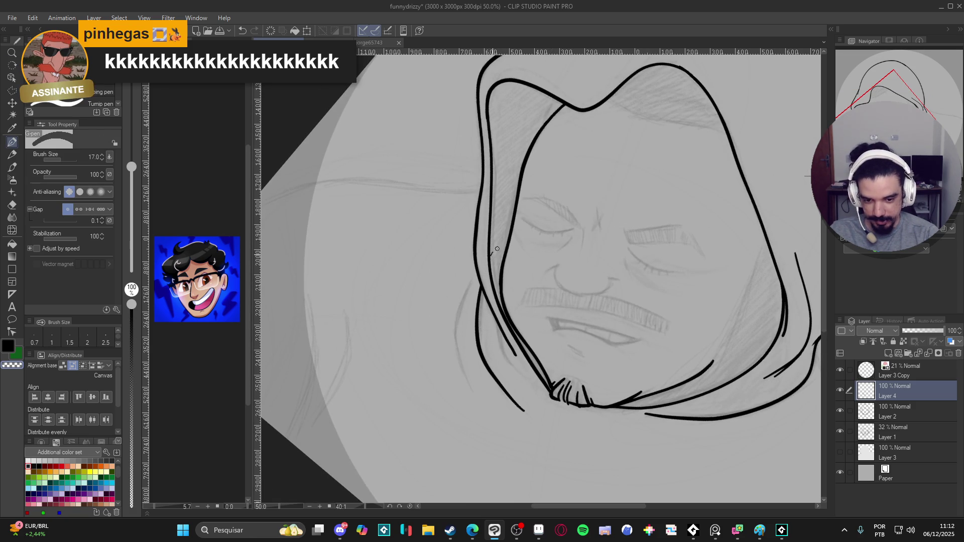
pyautogui.press('c')
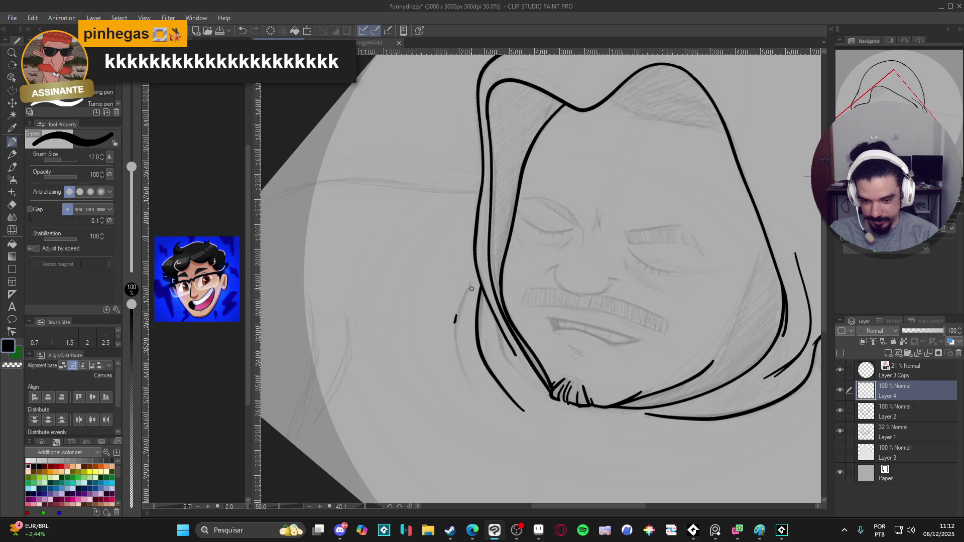
pyautogui.moveTo(473, 281)
pyautogui.mouseDown()
pyautogui.moveTo(455, 363)
pyautogui.moveTo(471, 394)
pyautogui.mouseUp()
pyautogui.hotkey('ctrl', 'z')
# At pen size 12, redraw the curved outer hood line beside the cheek and a short cheek-edge line
pyautogui.press('[')
pyautogui.press('[')
pyautogui.moveTo(448, 335); pyautogui.dragTo(456, 329)
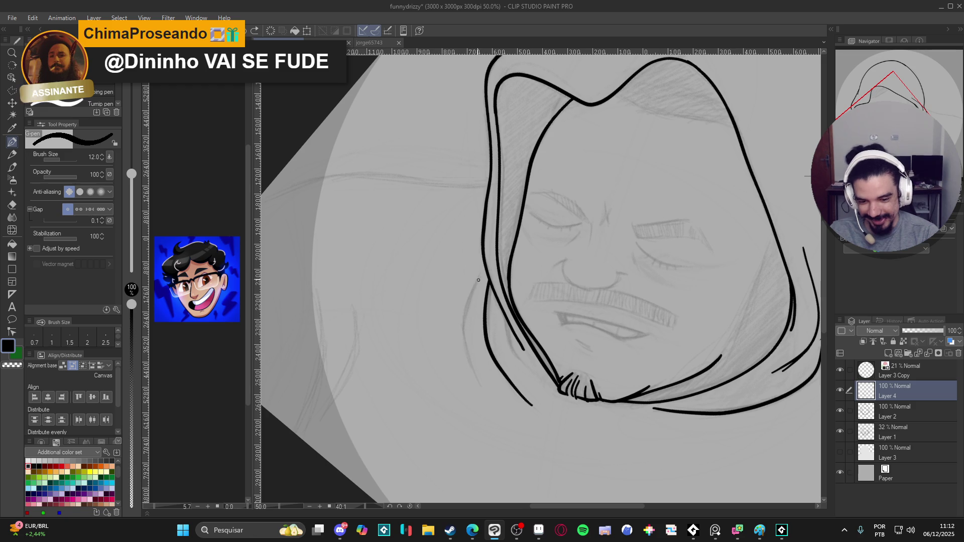
pyautogui.moveTo(474, 287)
pyautogui.mouseDown()
pyautogui.moveTo(465, 309)
pyautogui.moveTo(480, 386)
pyautogui.mouseUp()
pyautogui.moveTo(717, 330); pyautogui.dragTo(602, 316)
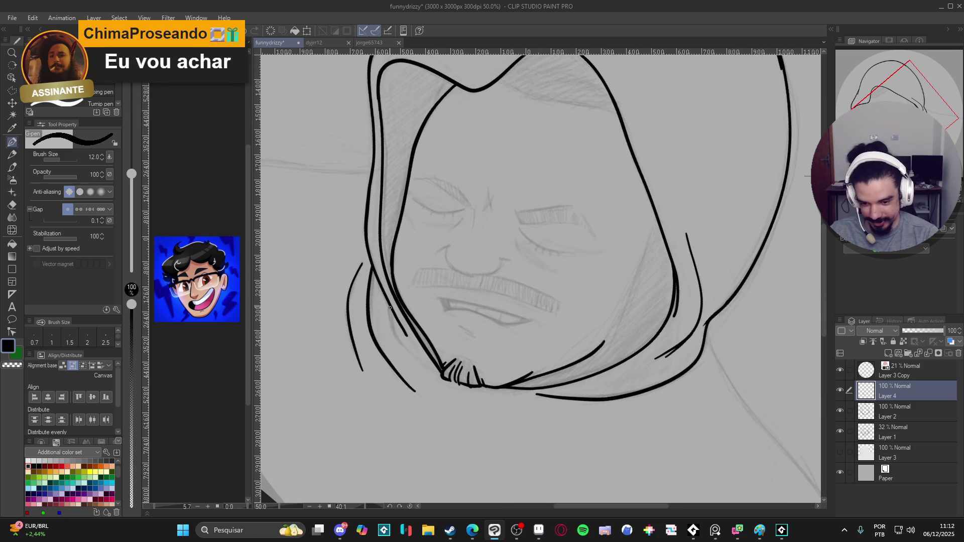
pyautogui.moveTo(391, 311); pyautogui.dragTo(397, 336)
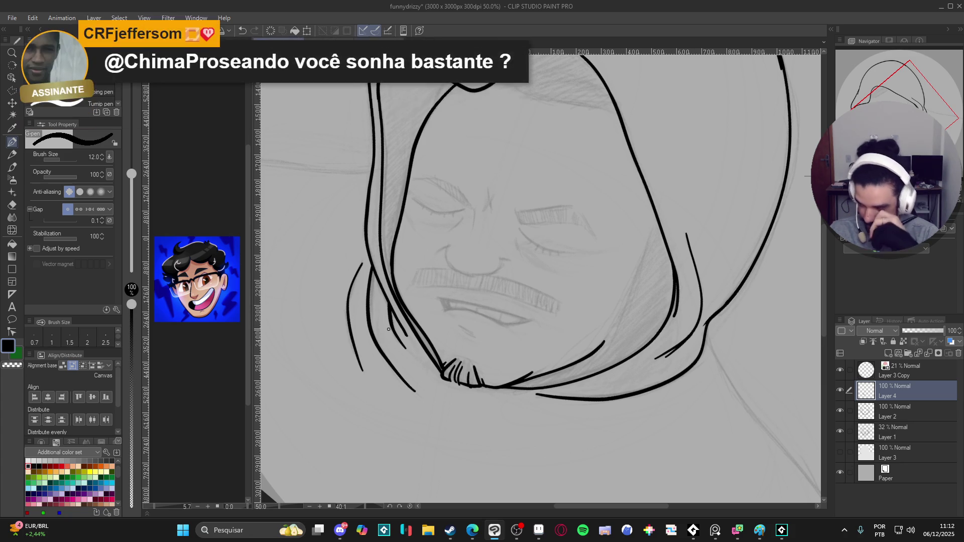
pyautogui.moveTo(388, 330); pyautogui.dragTo(439, 414)
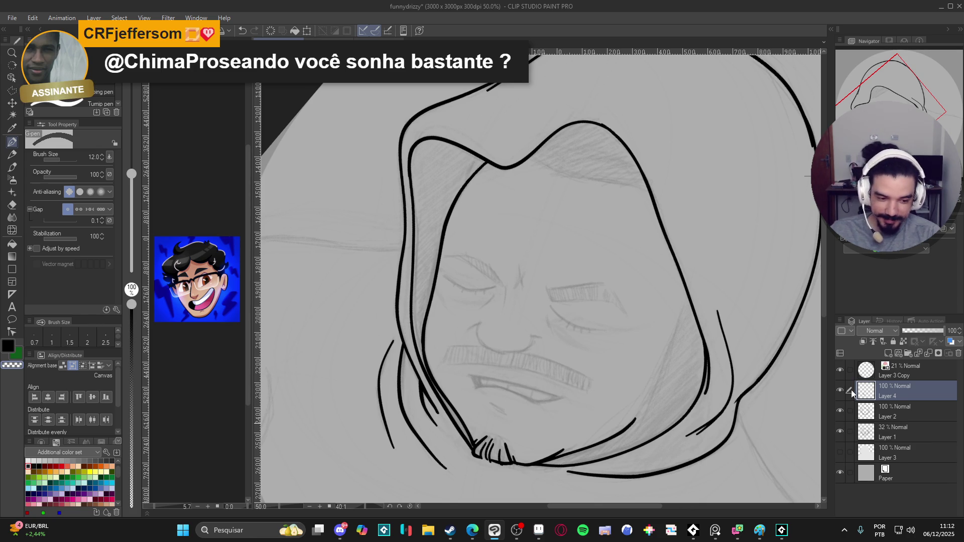
# Merge the new lines down into Layer 2, then try and undo an inner hood stroke
pyautogui.hotkey('ctrl', 'e')
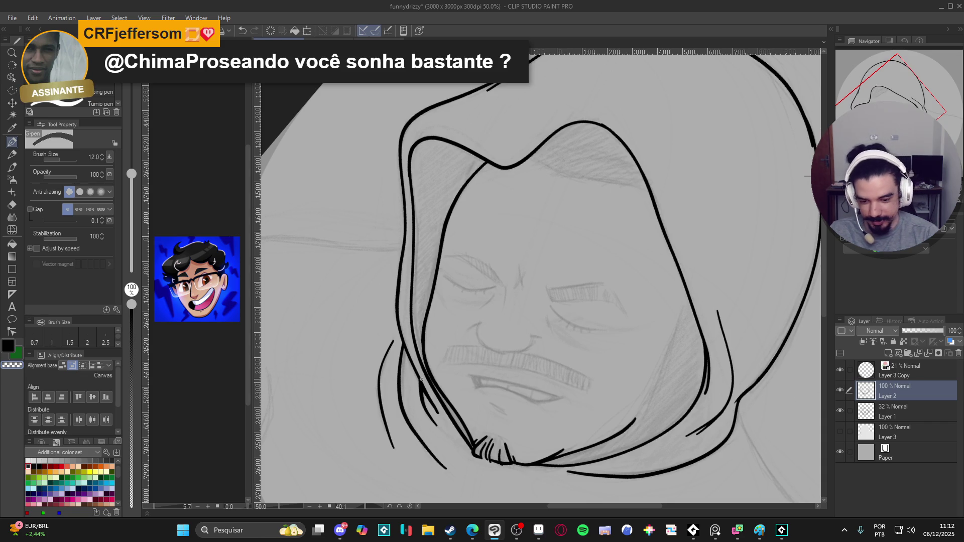
pyautogui.hotkey('ctrl', 'z')
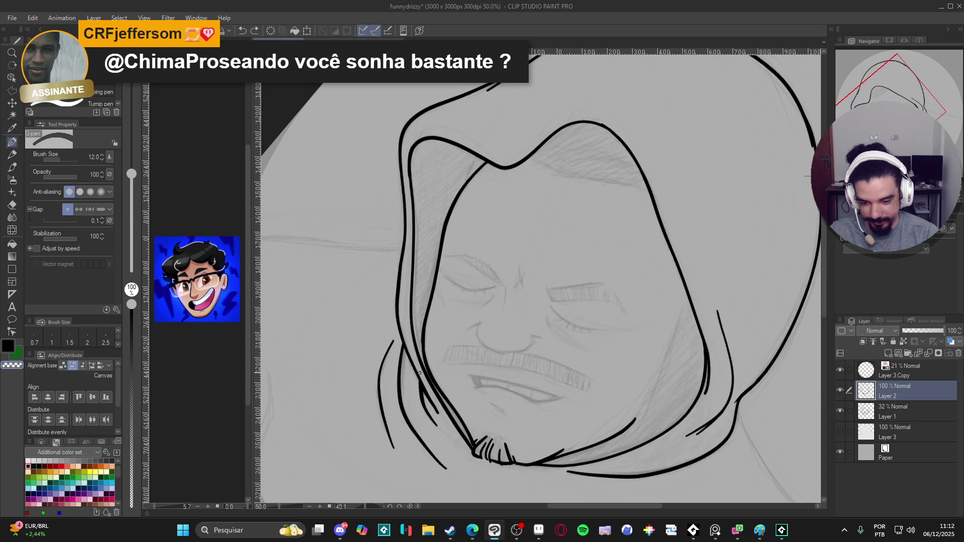
pyautogui.moveTo(439, 414); pyautogui.dragTo(422, 376)
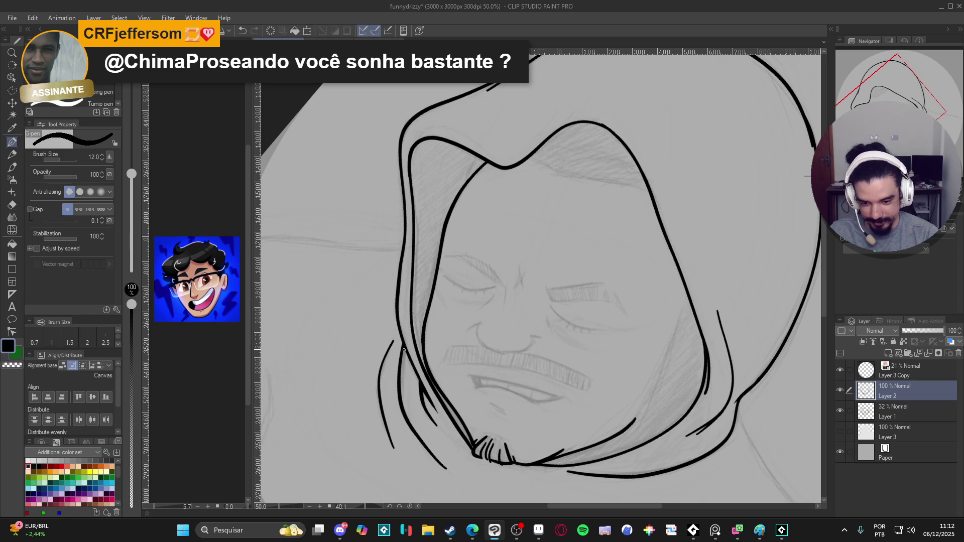
pyautogui.hotkey('ctrl', 'z')
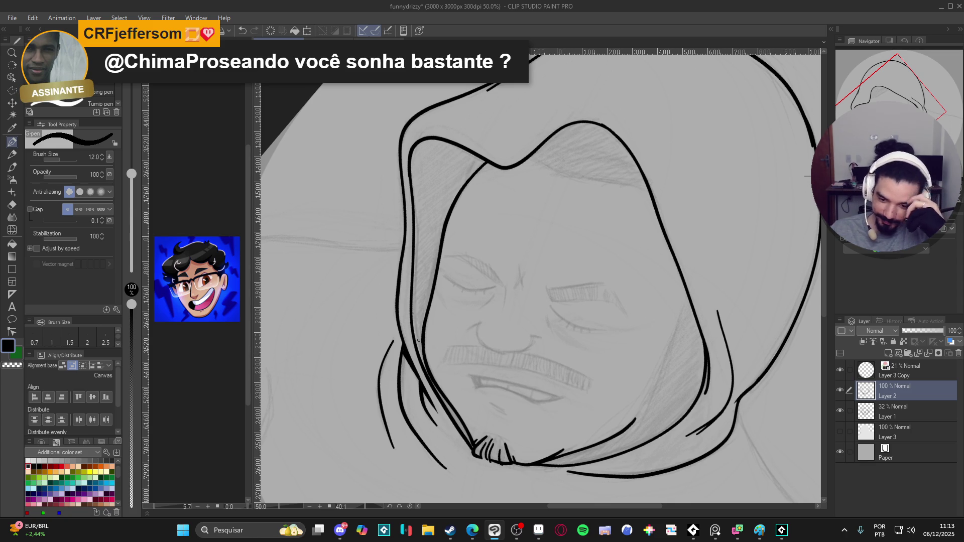
# Reset the view upright, zoom out to the whole hooded face, and create a new Layer 4
pyautogui.press('r')
pyautogui.moveTo(709, 266); pyautogui.dragTo(717, 286)
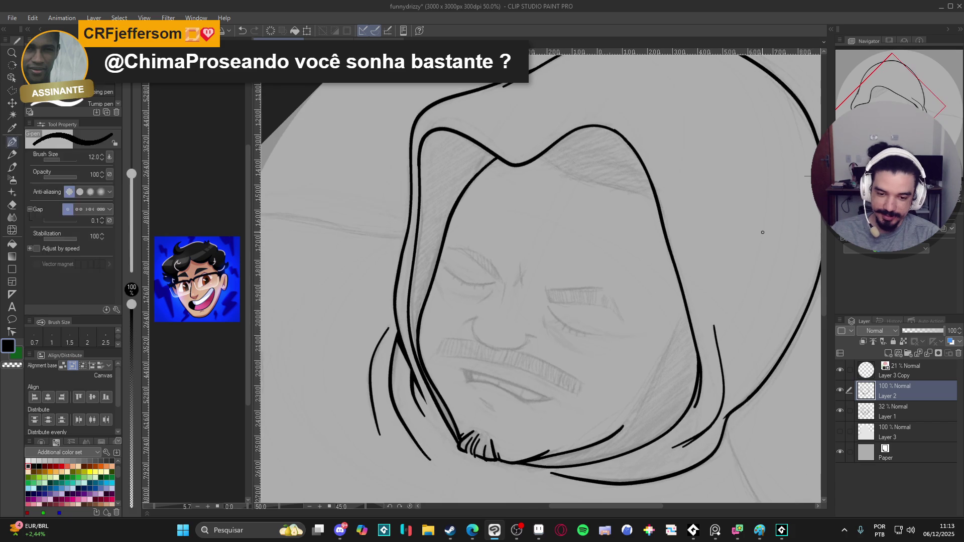
pyautogui.scroll(-1, 717, 286)
pyautogui.press('p')
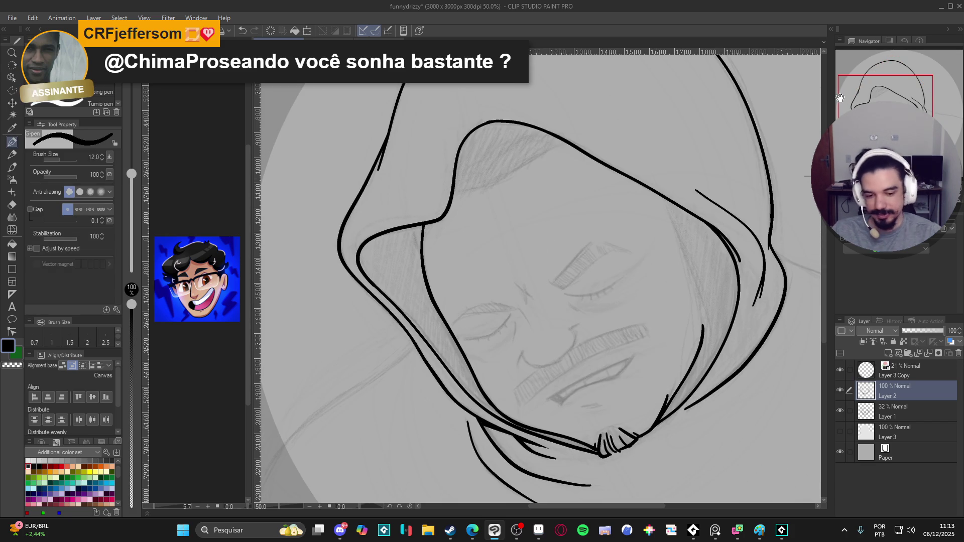
pyautogui.hotkey('ctrl', '@')
pyautogui.moveTo(588, 215)
pyautogui.mouseDown()
pyautogui.moveTo(524, 224)
pyautogui.moveTo(437, 284)
pyautogui.moveTo(512, 378)
pyautogui.mouseUp()
pyautogui.moveTo(420, 362)
pyautogui.mouseDown()
pyautogui.moveTo(464, 400)
pyautogui.moveTo(468, 363)
pyautogui.mouseUp()
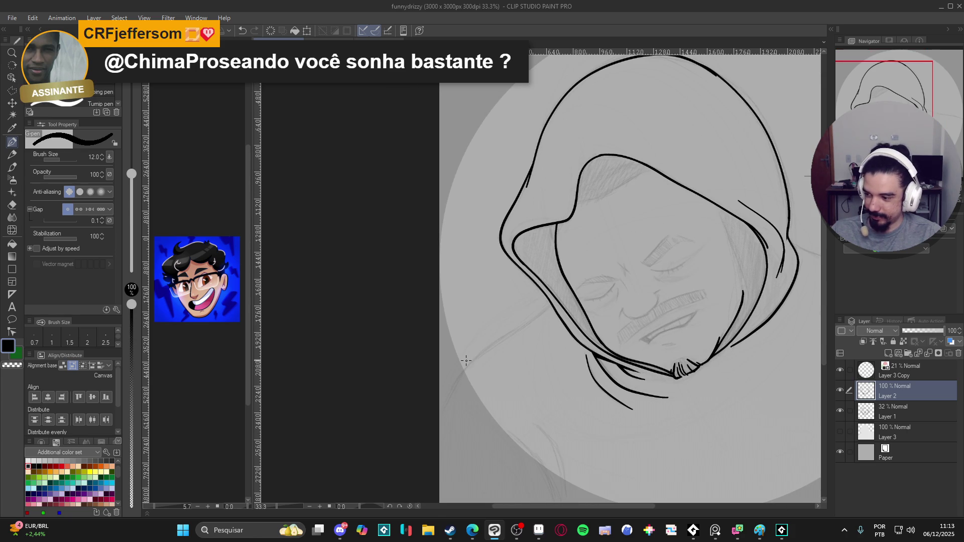
pyautogui.scroll(2, 468, 363)
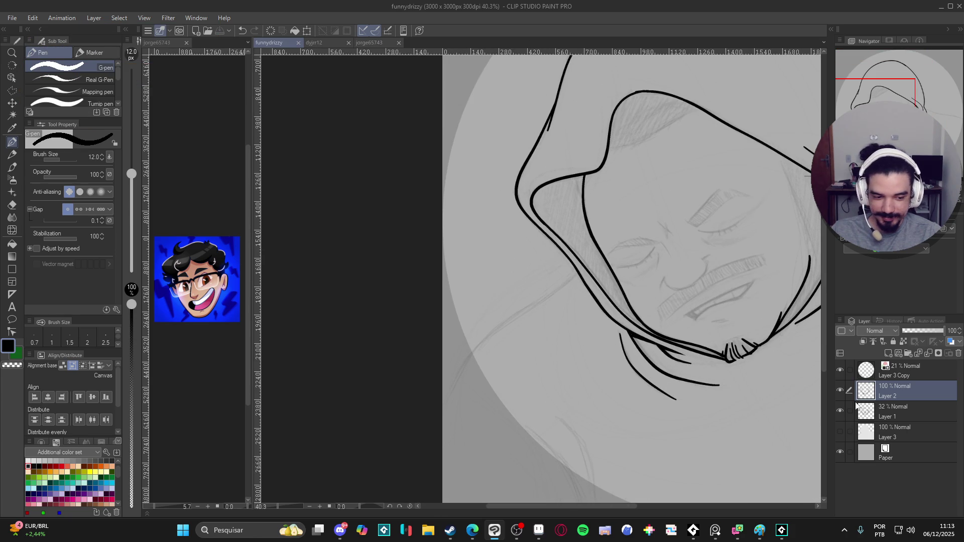
pyautogui.click(841, 391)
pyautogui.scroll(1, 584, 308)
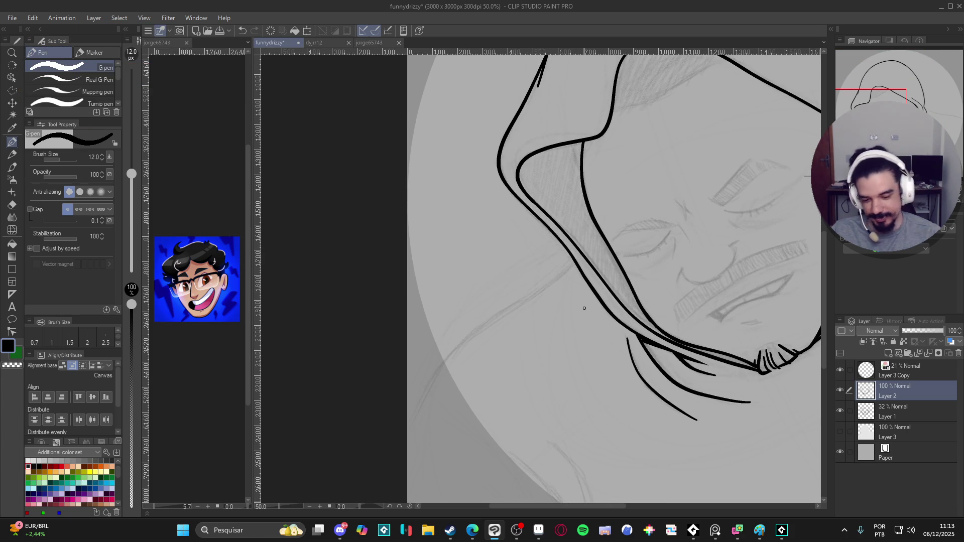
pyautogui.hotkey('ctrl', 'shift', 'n')
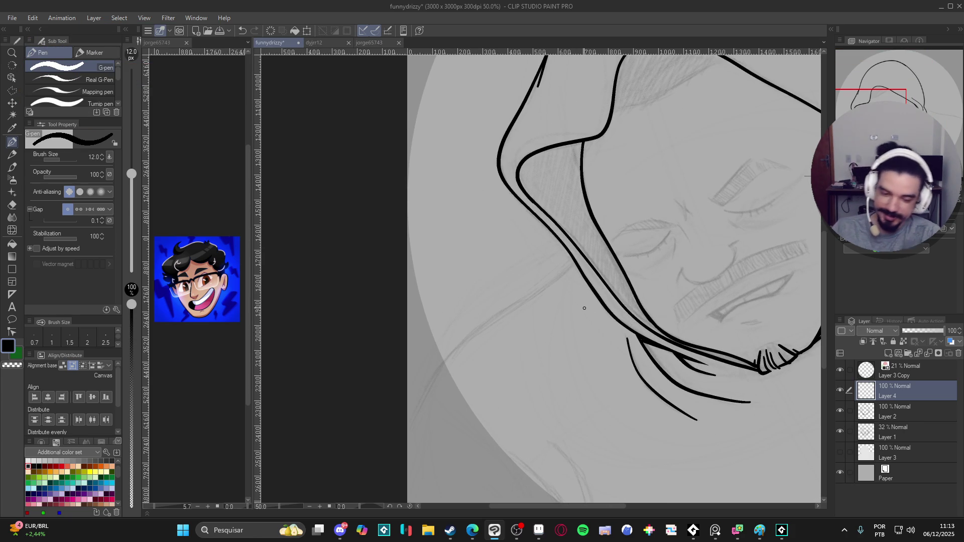
# Enlarge the G-pen to size 17 and ink a long diagonal shoulder line below the hood
pyautogui.press(']')
pyautogui.press(']')
pyautogui.moveTo(606, 302); pyautogui.dragTo(636, 297)
pyautogui.moveTo(611, 252); pyautogui.dragTo(589, 277)
pyautogui.hotkey('ctrl', 'z')
pyautogui.moveTo(613, 244)
pyautogui.mouseDown()
pyautogui.moveTo(503, 332)
pyautogui.moveTo(450, 394)
pyautogui.moveTo(437, 432)
pyautogui.mouseUp()
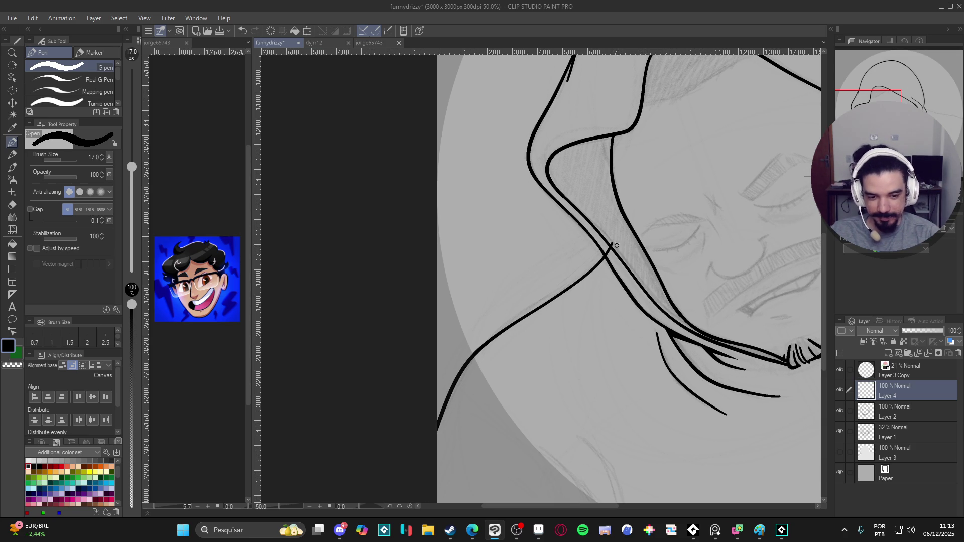
# Zoom out, rotate the view, and add a thin line beside the neck stroke
pyautogui.press('e')
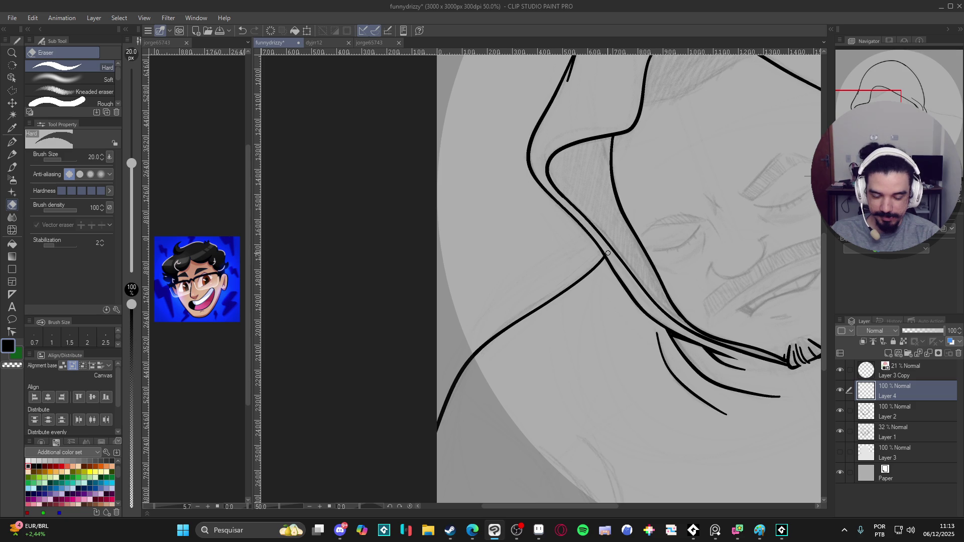
pyautogui.press('p')
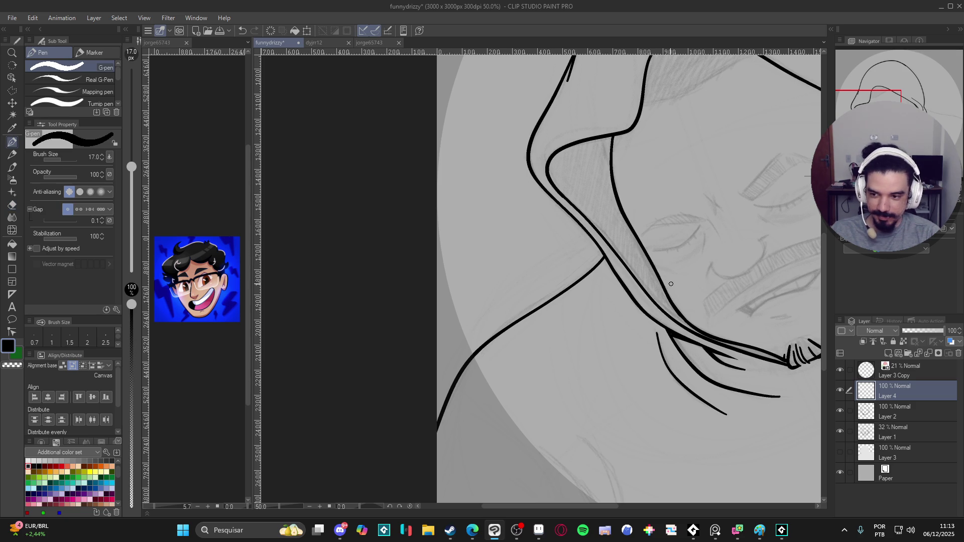
pyautogui.hotkey('ctrl', '-')
pyautogui.hotkey('ctrl', 's')
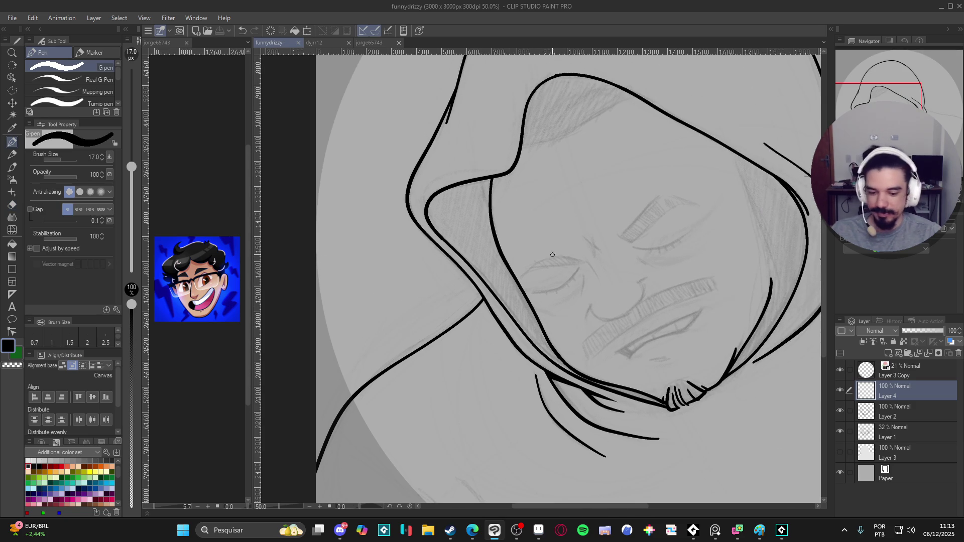
pyautogui.scroll(1, 513, 352)
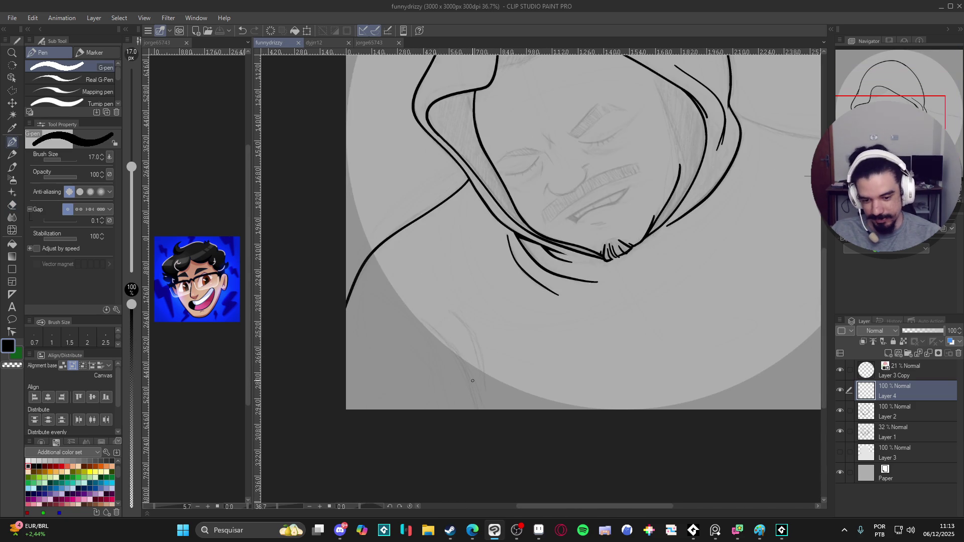
pyautogui.moveTo(509, 445)
pyautogui.mouseDown()
pyautogui.moveTo(678, 392)
pyautogui.moveTo(632, 247)
pyautogui.moveTo(616, 308)
pyautogui.moveTo(629, 366)
pyautogui.mouseUp()
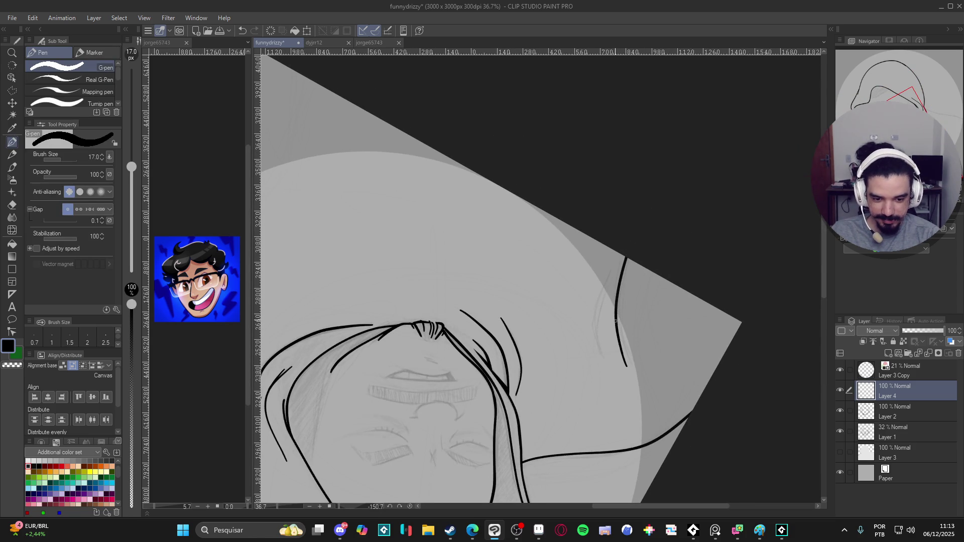
pyautogui.moveTo(615, 304)
pyautogui.mouseDown()
pyautogui.moveTo(622, 258)
pyautogui.moveTo(595, 314)
pyautogui.moveTo(599, 346)
pyautogui.moveTo(601, 304)
pyautogui.mouseUp()
# Turn the view upright, frame the whole hood, and save the drawing
pyautogui.moveTo(688, 224)
pyautogui.mouseDown()
pyautogui.moveTo(517, 400)
pyautogui.moveTo(564, 422)
pyautogui.mouseUp()
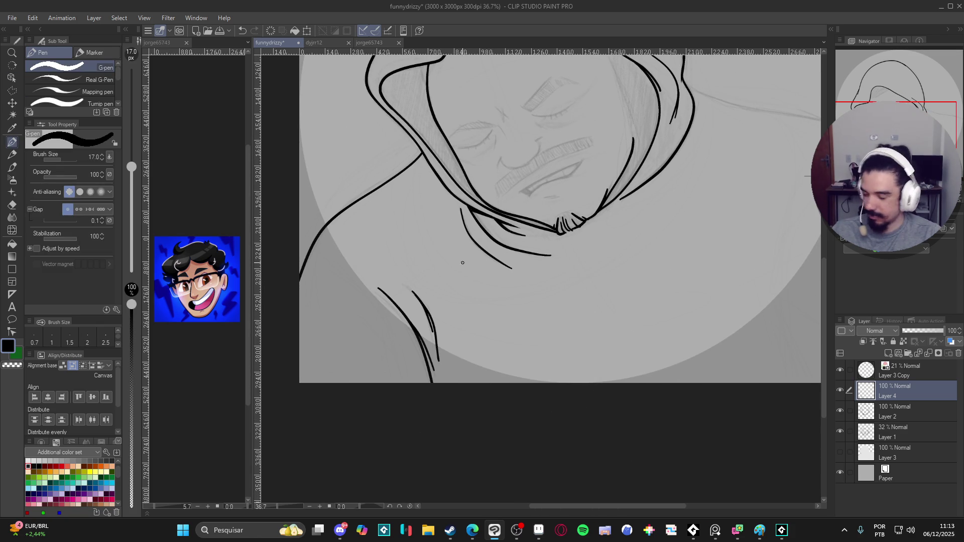
pyautogui.scroll(-2, 458, 257)
pyautogui.moveTo(499, 255)
pyautogui.mouseDown()
pyautogui.moveTo(436, 401)
pyautogui.moveTo(457, 413)
pyautogui.mouseUp()
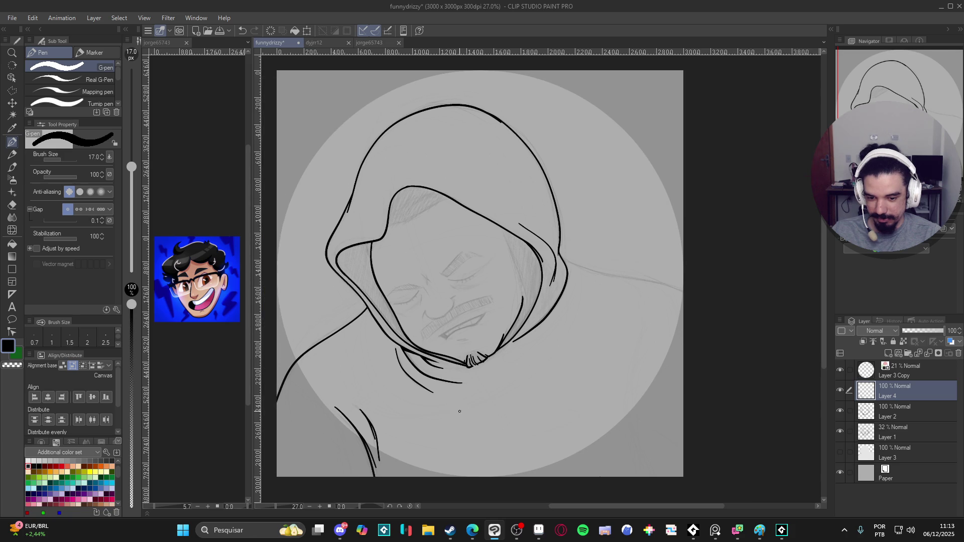
pyautogui.hotkey('ctrl', 's')
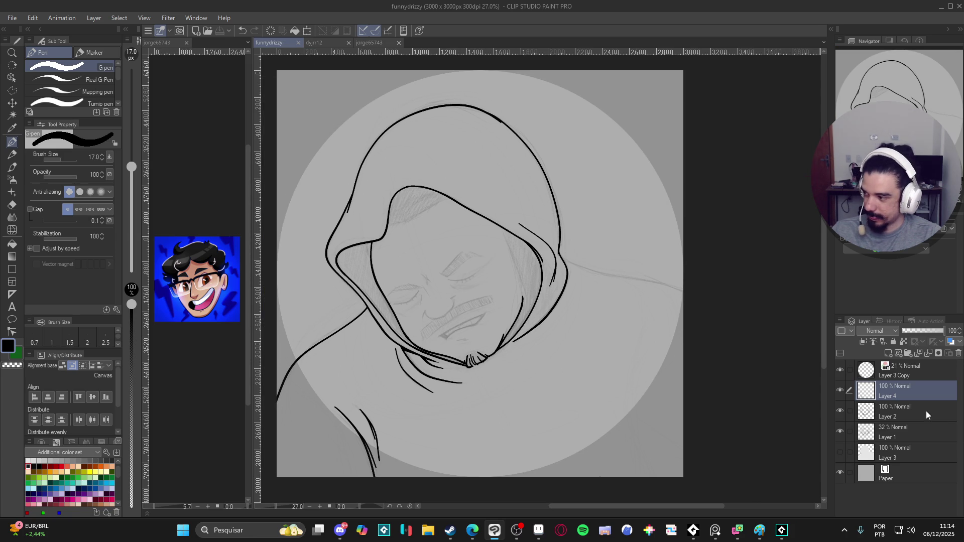
# Compare the lower-left hood stroke with undo/redo, then tilt the canvas about 55 degrees
pyautogui.hotkey('ctrl', 'z')
pyautogui.hotkey('ctrl', 'y')
pyautogui.hotkey('ctrl', 'z')
pyautogui.hotkey('ctrl', 'y')
pyautogui.hotkey('shift', 'space')
pyautogui.moveTo(619, 382)
pyautogui.mouseDown()
pyautogui.moveTo(575, 386)
pyautogui.moveTo(530, 295)
pyautogui.mouseUp()
pyautogui.scroll(1, 575, 385)
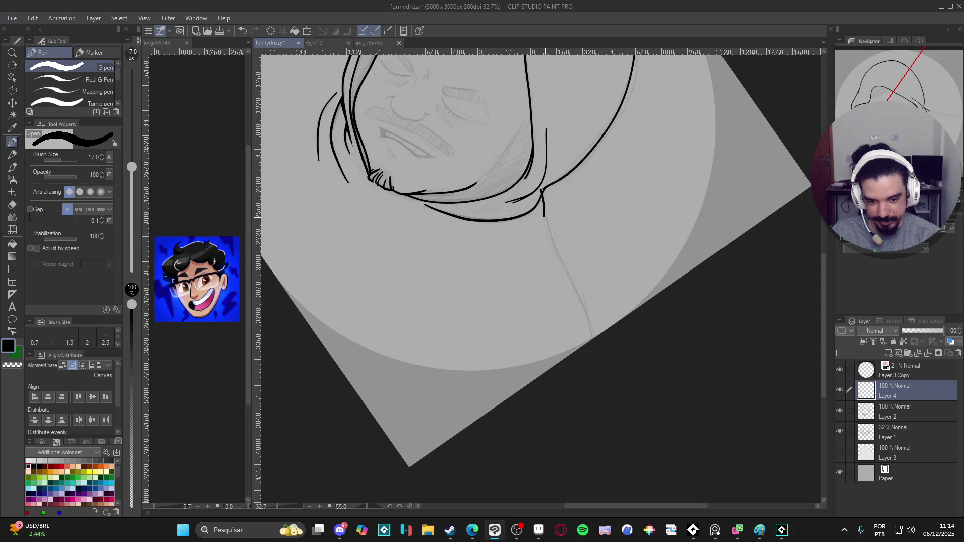
# Ink the neck line down from under the hood, return to the pen, and select Layer 1
pyautogui.moveTo(548, 230)
pyautogui.mouseDown()
pyautogui.moveTo(584, 304)
pyautogui.moveTo(590, 342)
pyautogui.mouseUp()
pyautogui.press('e')
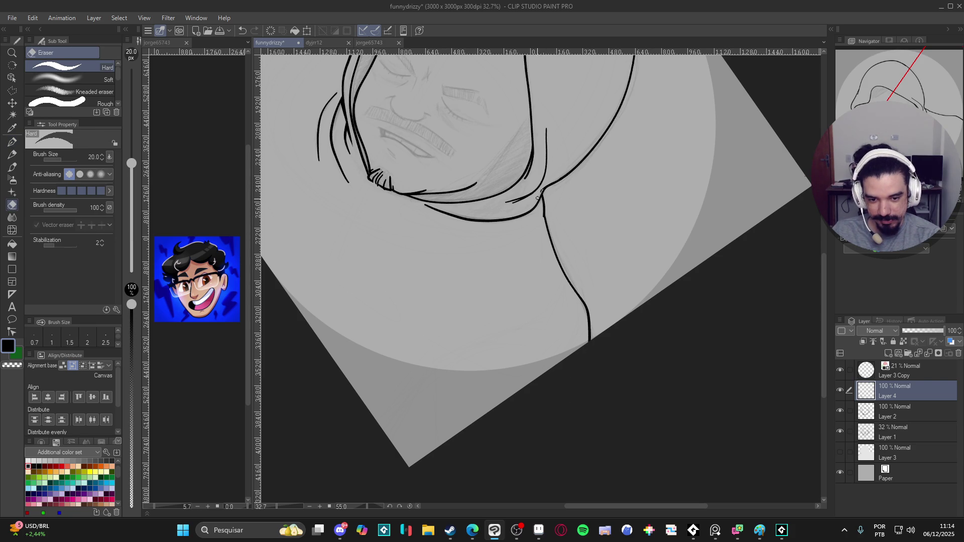
pyautogui.moveTo(545, 180)
pyautogui.mouseDown()
pyautogui.moveTo(594, 323)
pyautogui.moveTo(618, 317)
pyautogui.moveTo(653, 254)
pyautogui.mouseUp()
pyautogui.press('p')
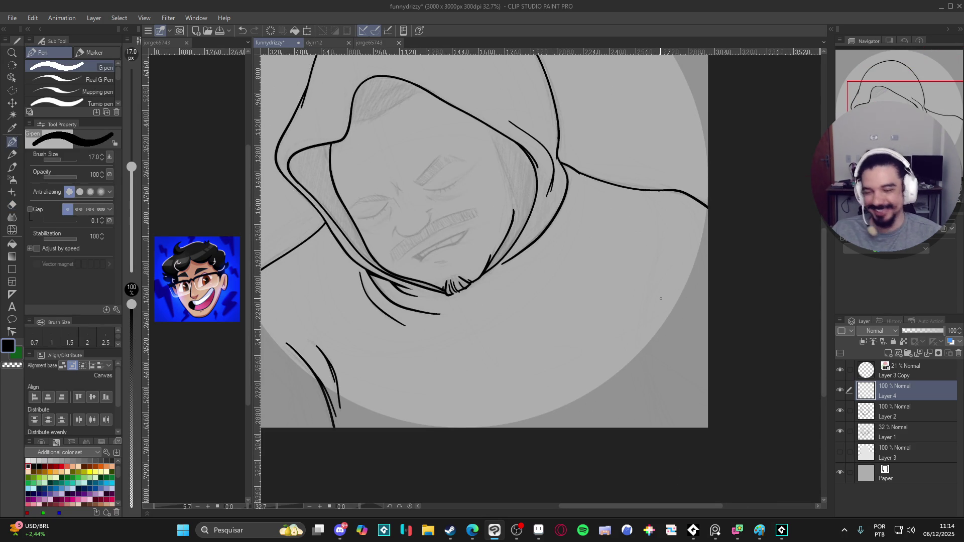
pyautogui.scroll(-2, 661, 296)
pyautogui.scroll(1, 673, 322)
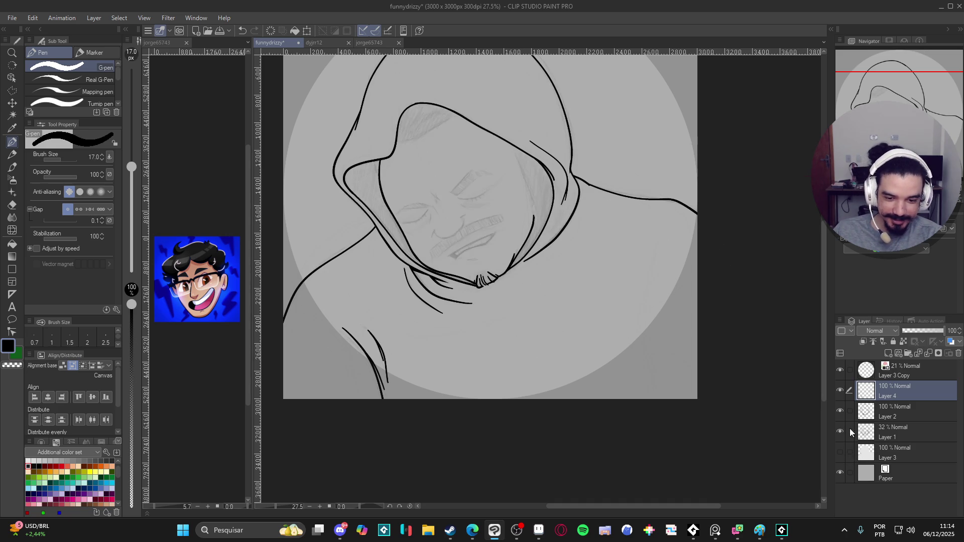
pyautogui.click(883, 435)
# Raise Layer 1 to 88% opacity and ink the right shoulder line down to the canvas bottom on Layer 4
pyautogui.moveTo(917, 331); pyautogui.dragTo(938, 330)
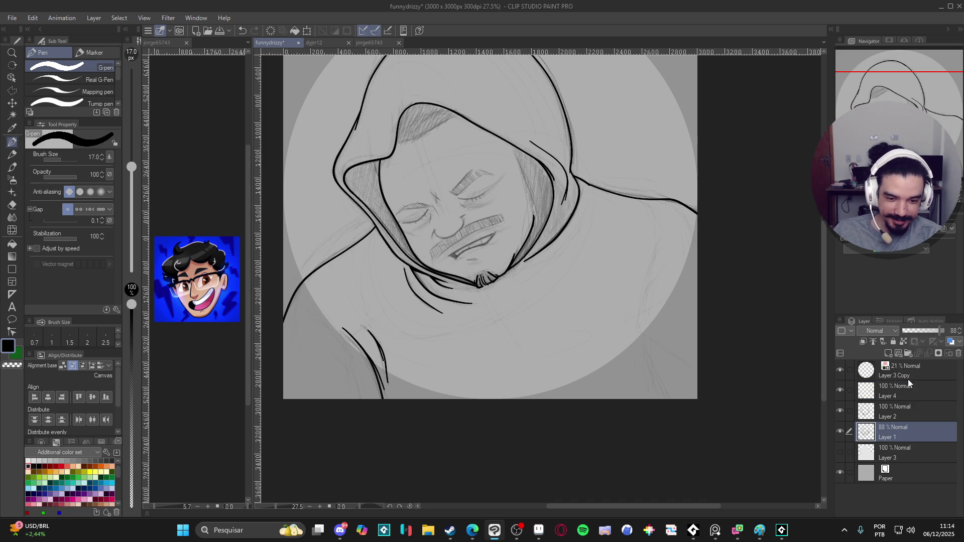
pyautogui.click(894, 390)
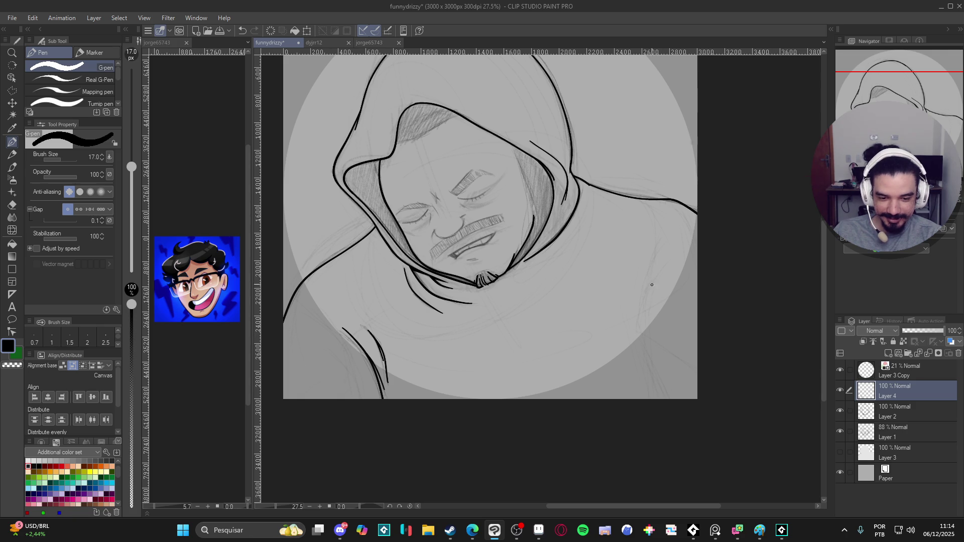
pyautogui.moveTo(661, 249)
pyautogui.mouseDown()
pyautogui.moveTo(638, 321)
pyautogui.moveTo(669, 400)
pyautogui.mouseUp()
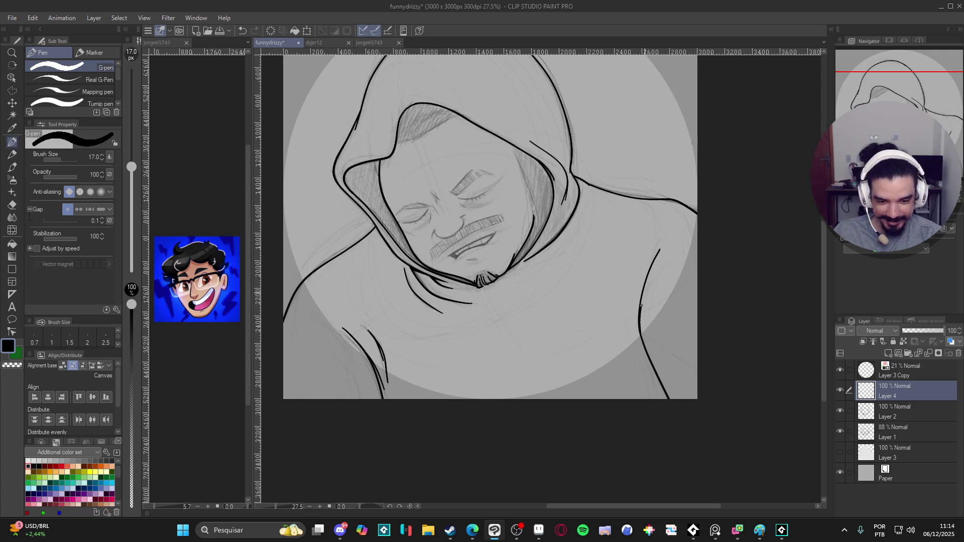
pyautogui.moveTo(641, 306); pyautogui.dragTo(658, 271)
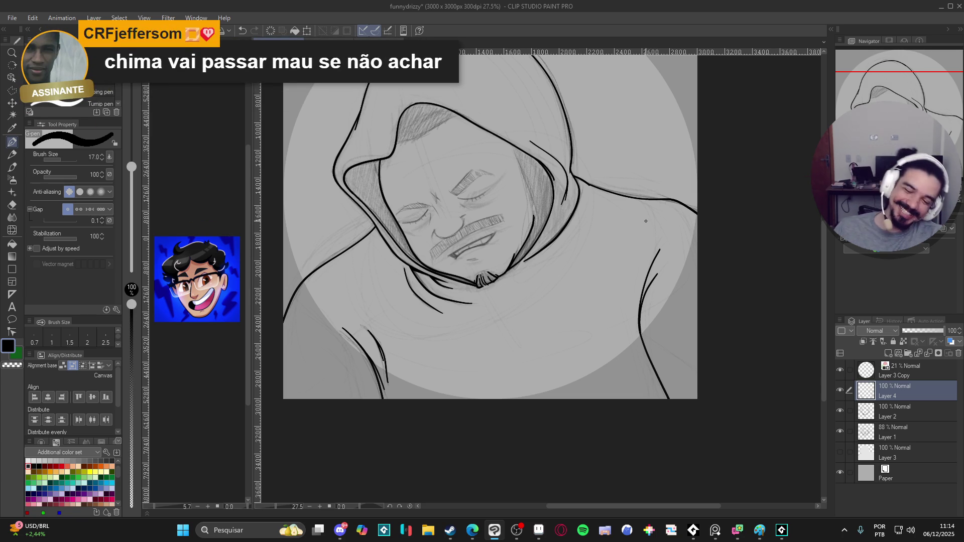
pyautogui.scroll(3, 667, 331)
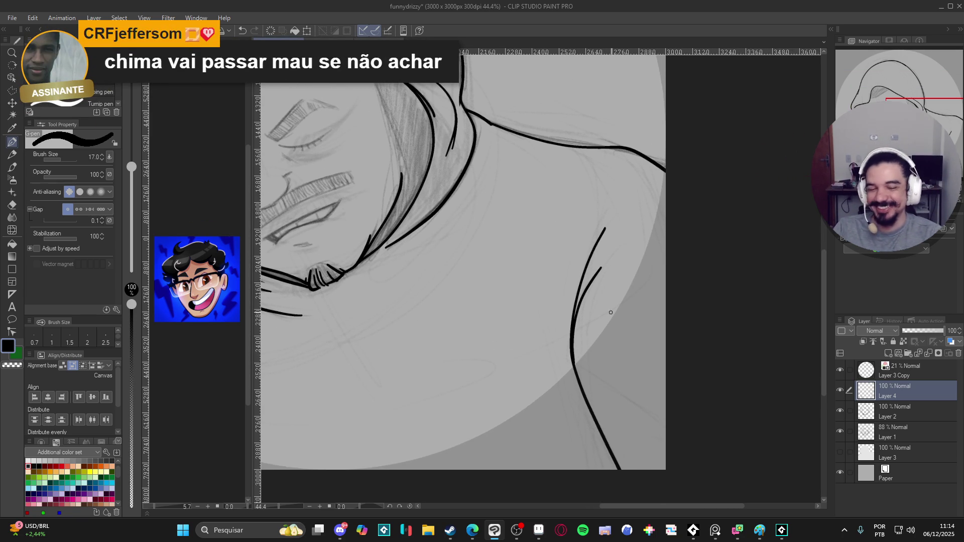
# Thin the pen to size 12, extend the neck line further down, and save
pyautogui.press('[')
pyautogui.press('[')
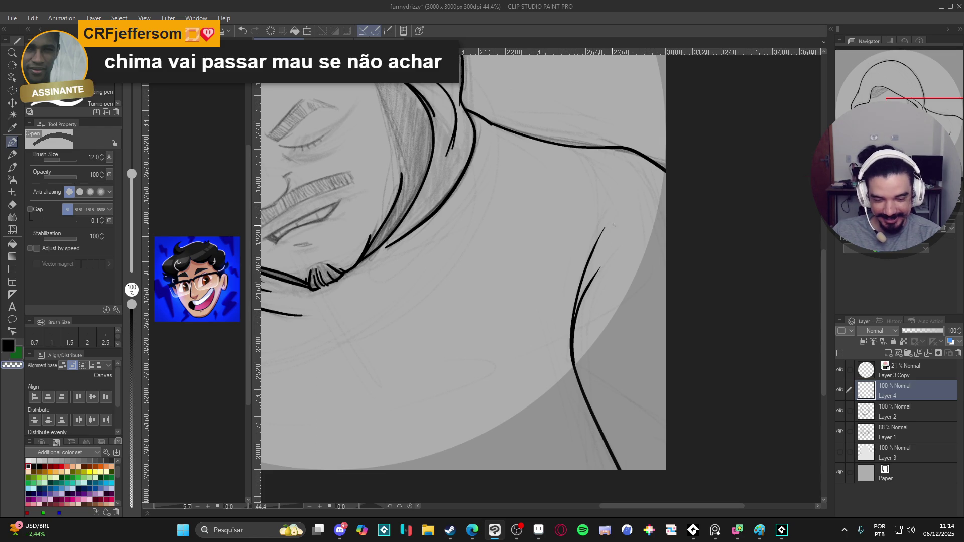
pyautogui.moveTo(586, 348); pyautogui.dragTo(591, 386)
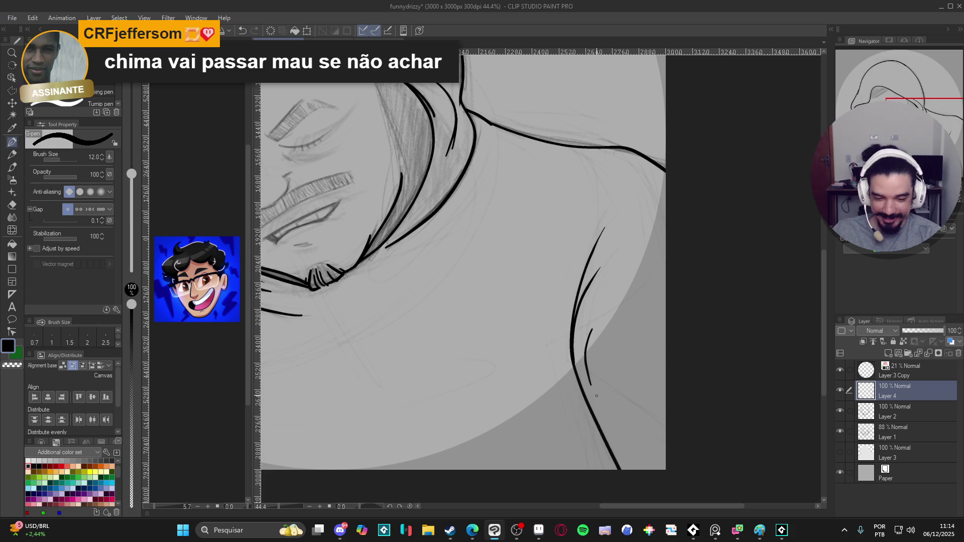
pyautogui.scroll(-4, 549, 360)
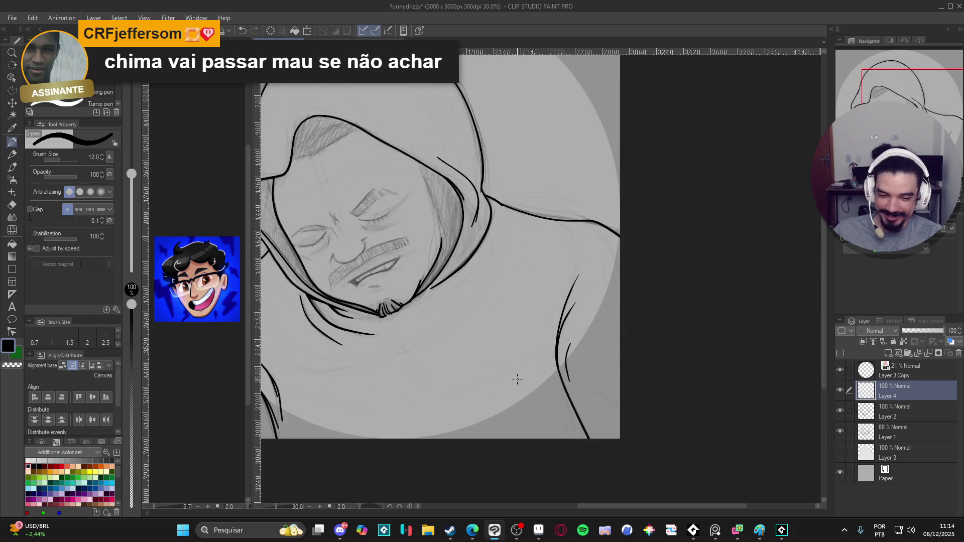
pyautogui.moveTo(585, 447)
pyautogui.mouseDown()
pyautogui.moveTo(562, 442)
pyautogui.moveTo(619, 436)
pyautogui.mouseUp()
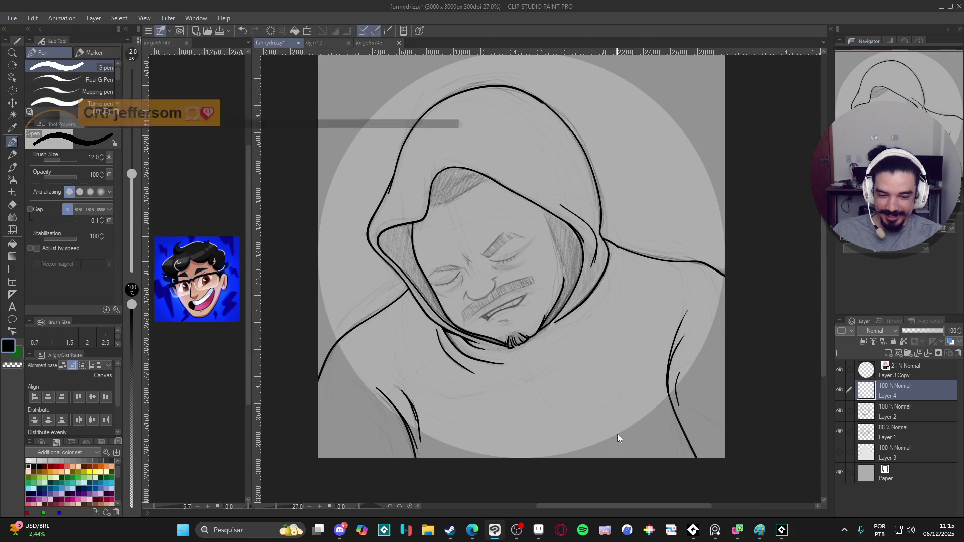
pyautogui.hotkey('ctrl', 's')
# Check the ink by toggling sketch Layers 2 and 1, then fade Layer 1 to 32% opacity
pyautogui.click(841, 411)
pyautogui.click(841, 411)
pyautogui.click(842, 430)
pyautogui.click(842, 430)
pyautogui.click(899, 436)
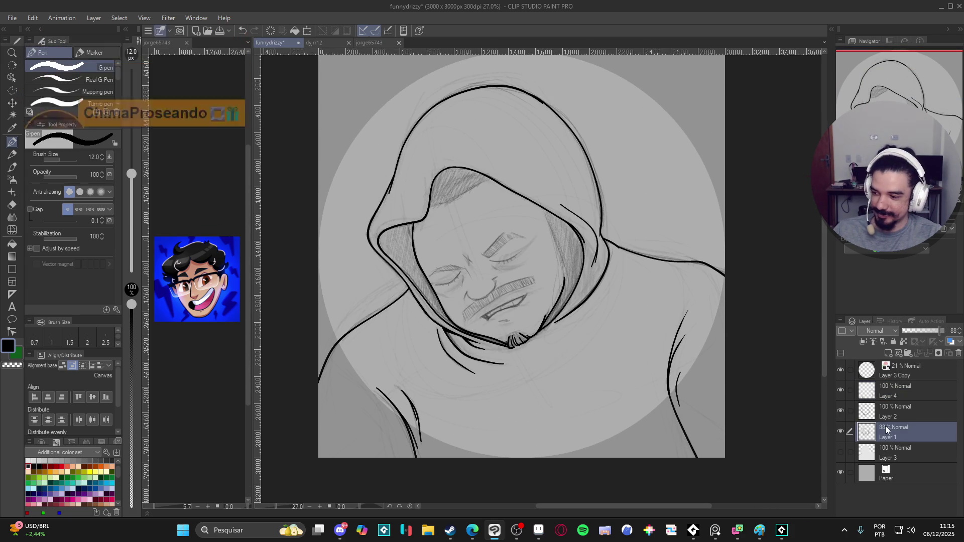
pyautogui.click(916, 331)
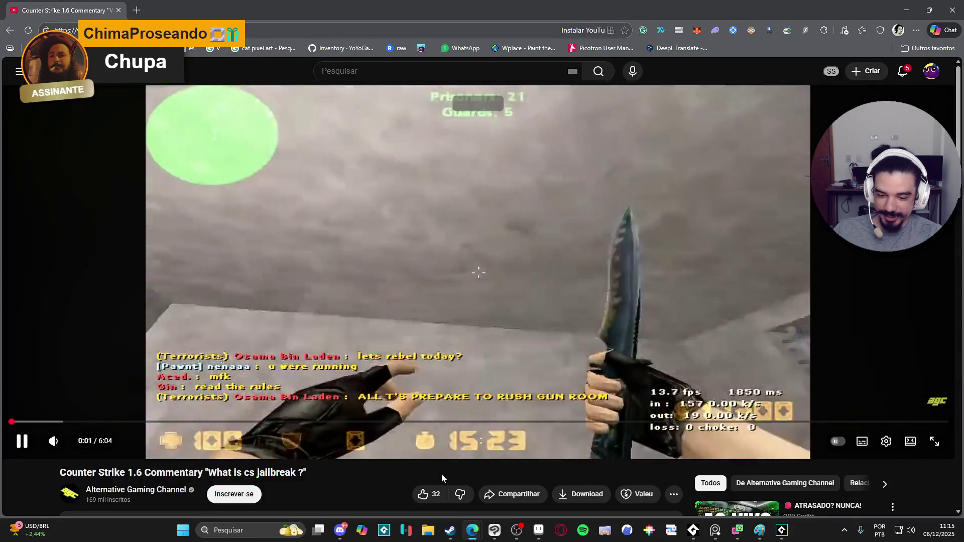
# Pause the jailbreak commentary, check Discord and another app, then resume and pause at 1:07
pyautogui.click(421, 263)
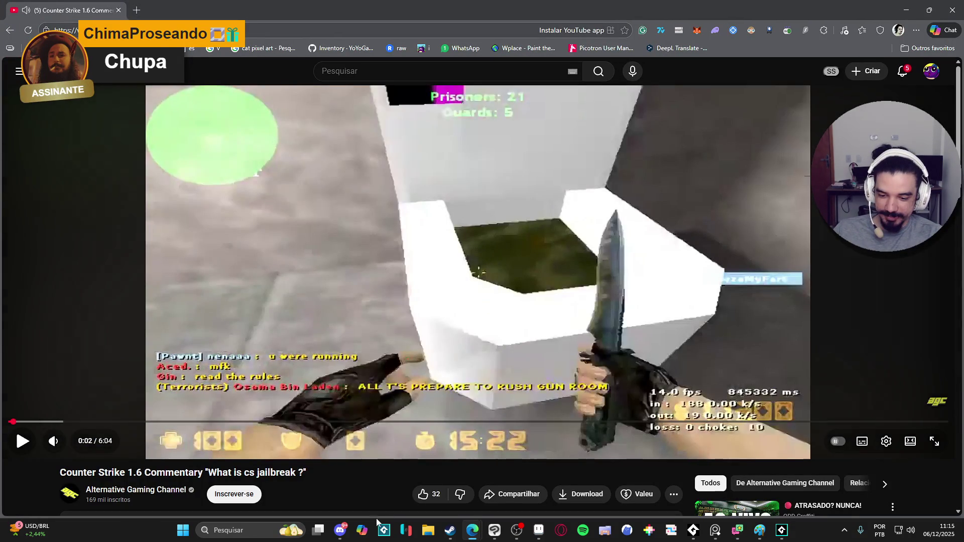
pyautogui.click(346, 533)
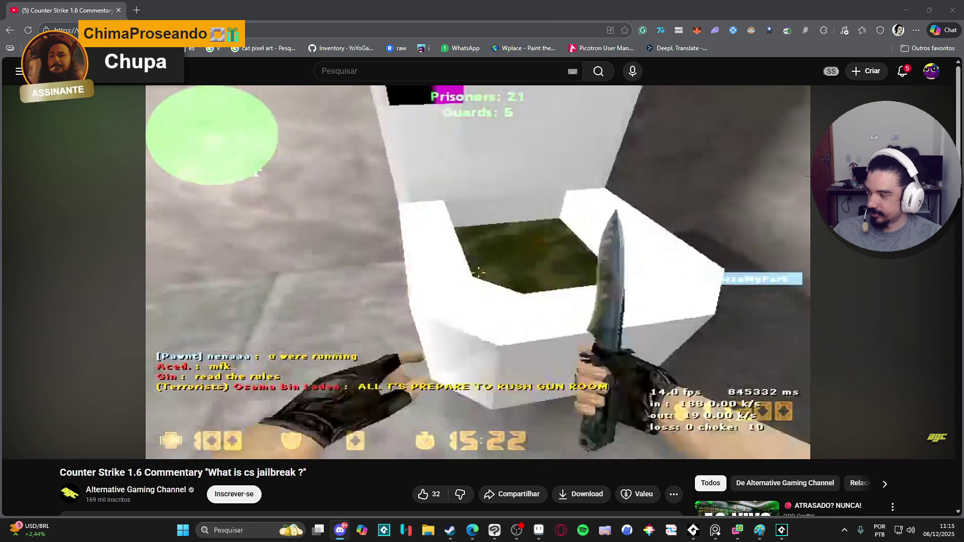
pyautogui.click(510, 531)
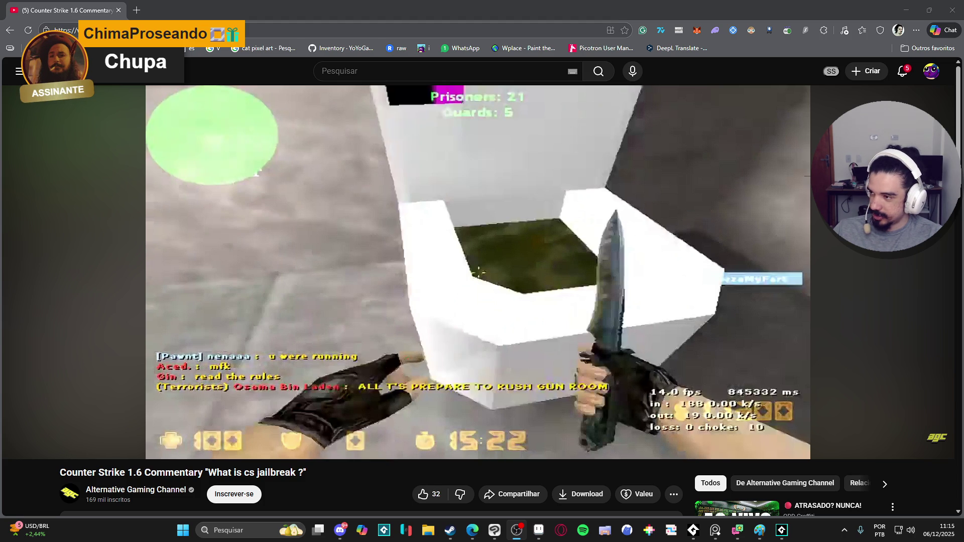
pyautogui.moveTo(778, 370)
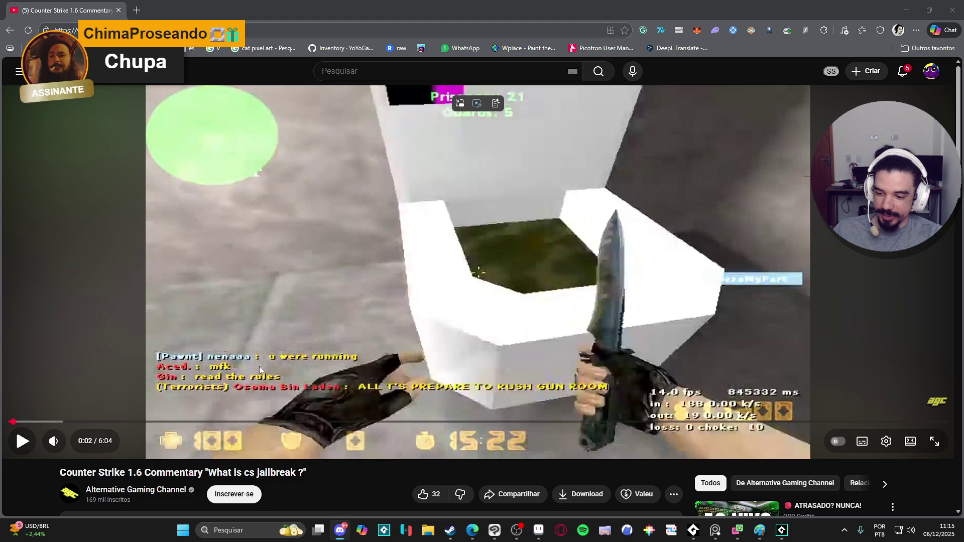
pyautogui.click(285, 267)
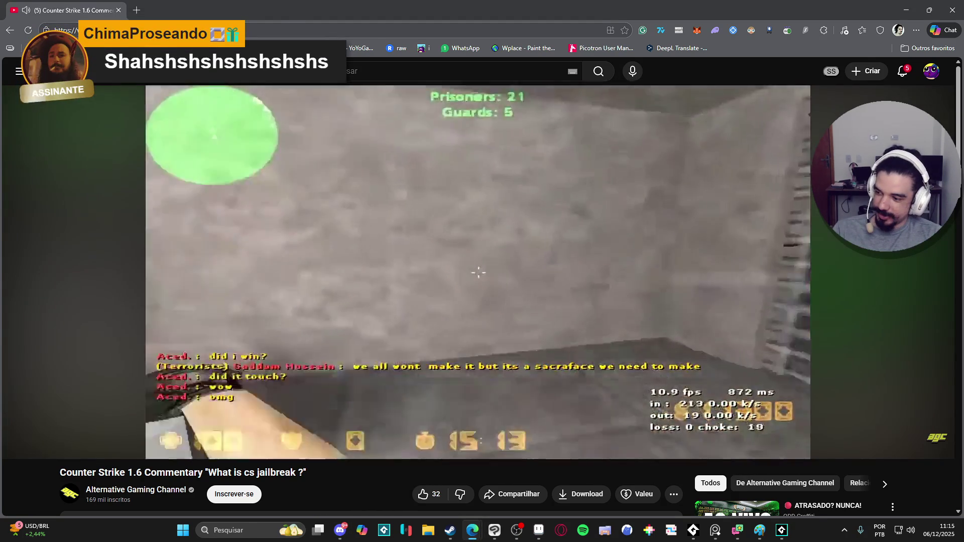
pyautogui.scroll(-1, 177, 261)
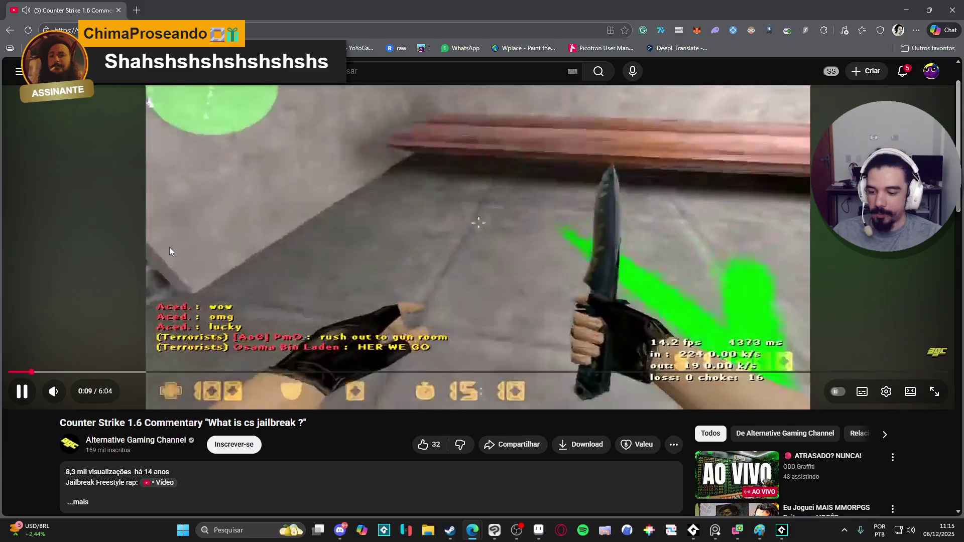
pyautogui.scroll(1, 174, 242)
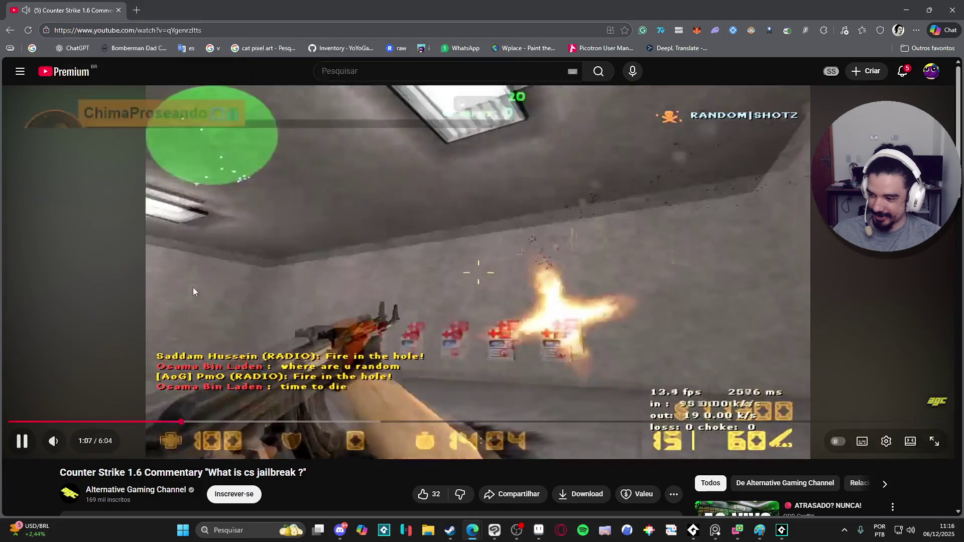
pyautogui.click(213, 276)
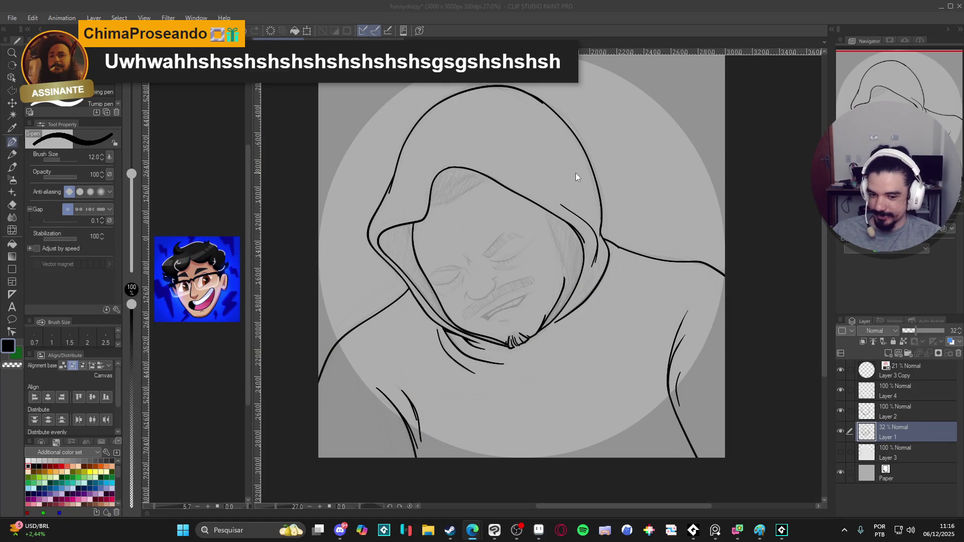
# Back in Clip Studio Paint, toggle Layer 1 and Layer 2 visibility to compare sketch and ink
pyautogui.click(590, 5)
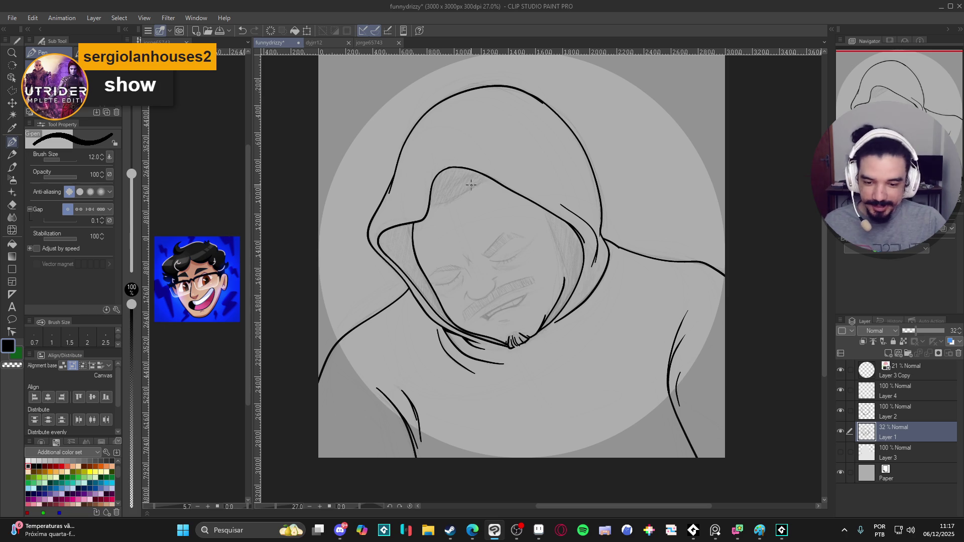
pyautogui.scroll(3, 446, 273)
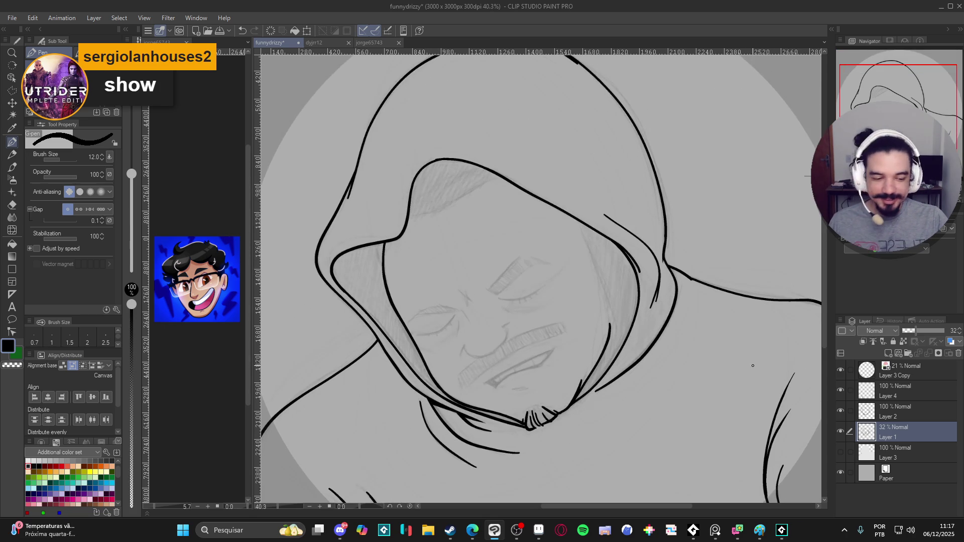
pyautogui.click(841, 432)
pyautogui.click(841, 432)
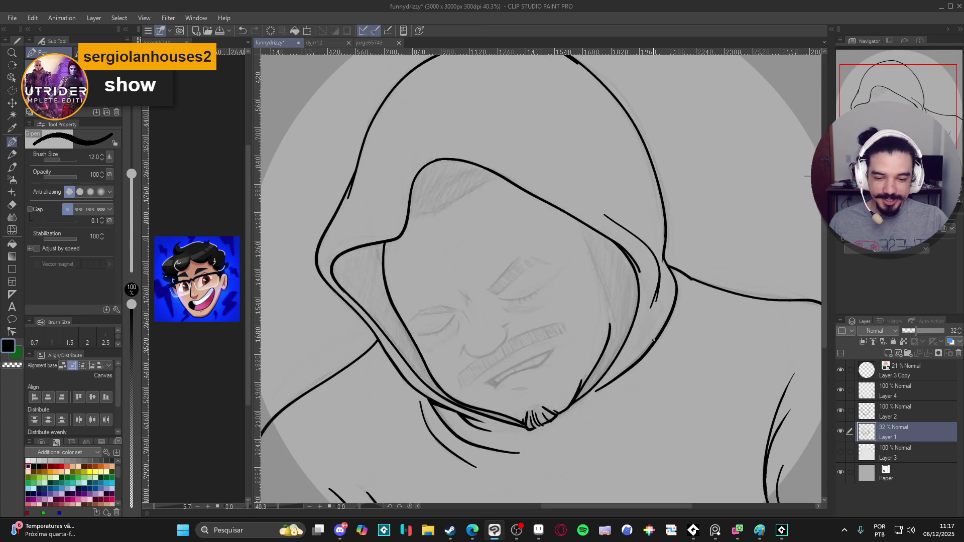
pyautogui.scroll(2, 564, 323)
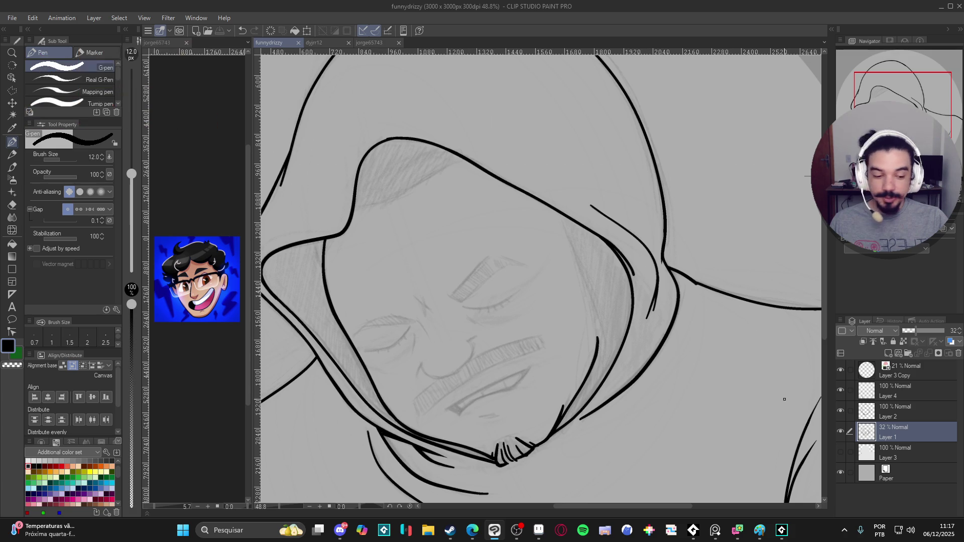
pyautogui.click(839, 433)
pyautogui.click(839, 433)
pyautogui.click(839, 433)
pyautogui.click(839, 433)
pyautogui.click(840, 412)
pyautogui.click(840, 411)
pyautogui.click(839, 432)
pyautogui.click(839, 433)
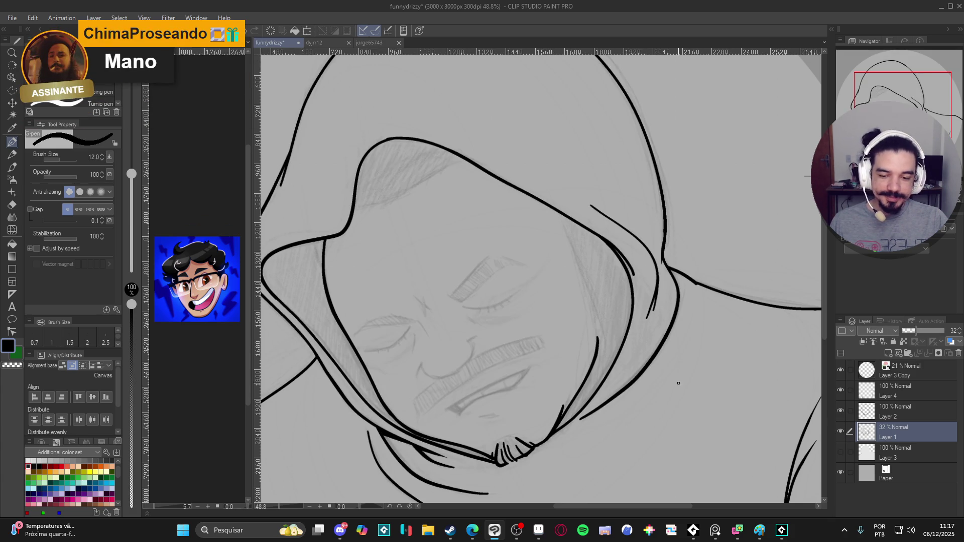
pyautogui.click(841, 411)
pyautogui.click(840, 411)
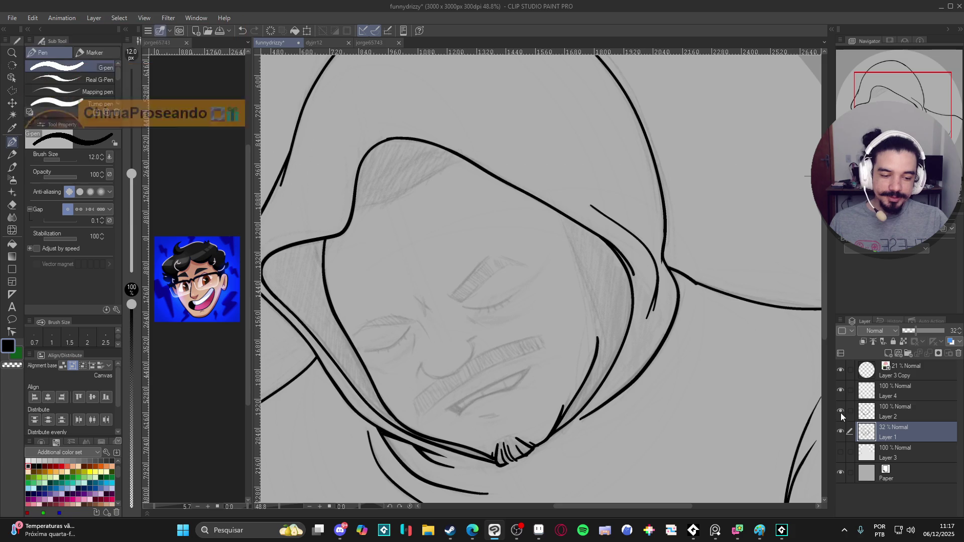
# Merge Layer 4's ink down into Layer 2 and make Layer 2 the working layer
pyautogui.click(897, 382)
pyautogui.hotkey('ctrl', 'e')
pyautogui.click(840, 390)
pyautogui.click(840, 391)
pyautogui.scroll(-2, 707, 377)
pyautogui.scroll(-1, 672, 381)
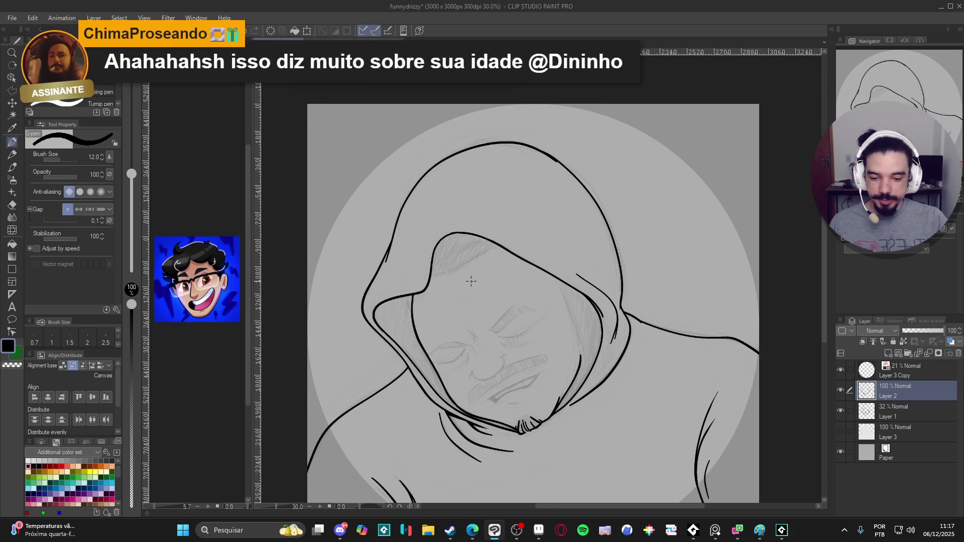
# Show Layer 2 again and create a new Layer 4 above it
pyautogui.scroll(2, 440, 278)
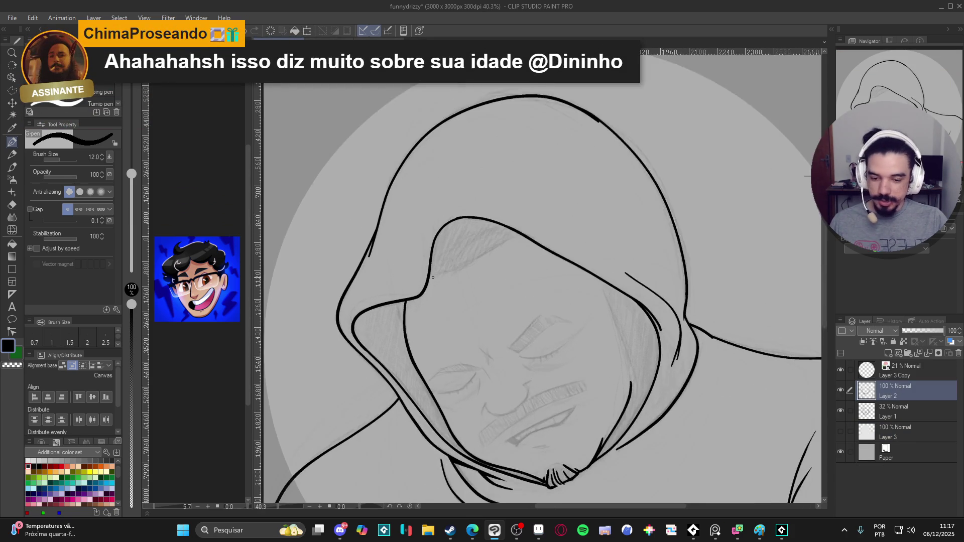
pyautogui.click(840, 390)
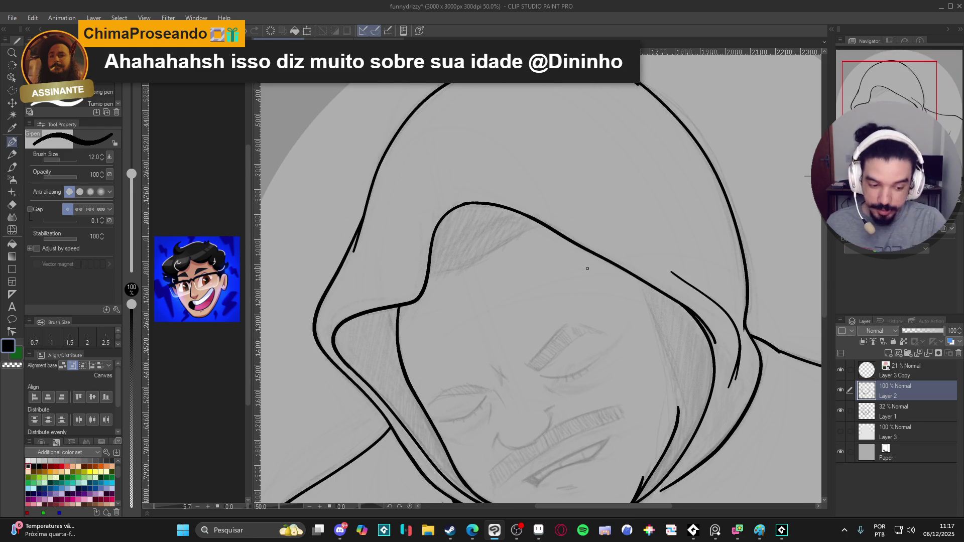
pyautogui.hotkey('ctrl', 'shift', 'n')
# Ink a long curve along the hood's inner fold and erase the stub past the junction
pyautogui.moveTo(470, 288)
pyautogui.mouseDown()
pyautogui.moveTo(487, 288)
pyautogui.moveTo(564, 197)
pyautogui.mouseUp()
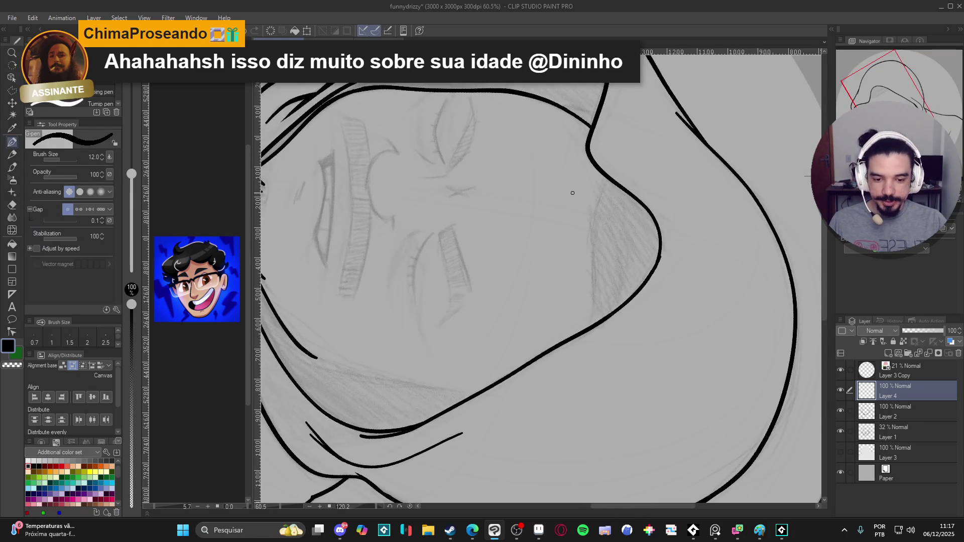
pyautogui.scroll(1, 592, 191)
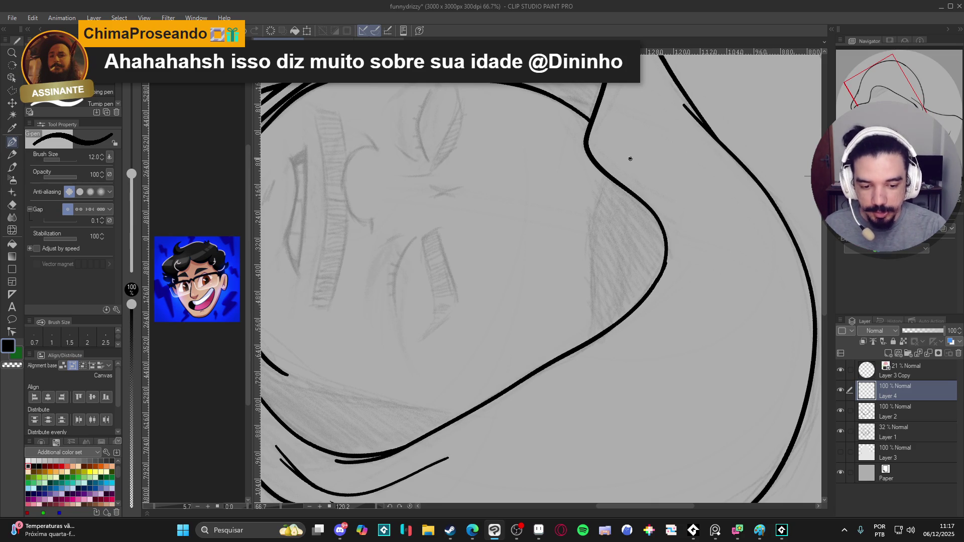
pyautogui.moveTo(603, 189)
pyautogui.mouseDown()
pyautogui.moveTo(586, 247)
pyautogui.moveTo(607, 356)
pyautogui.mouseUp()
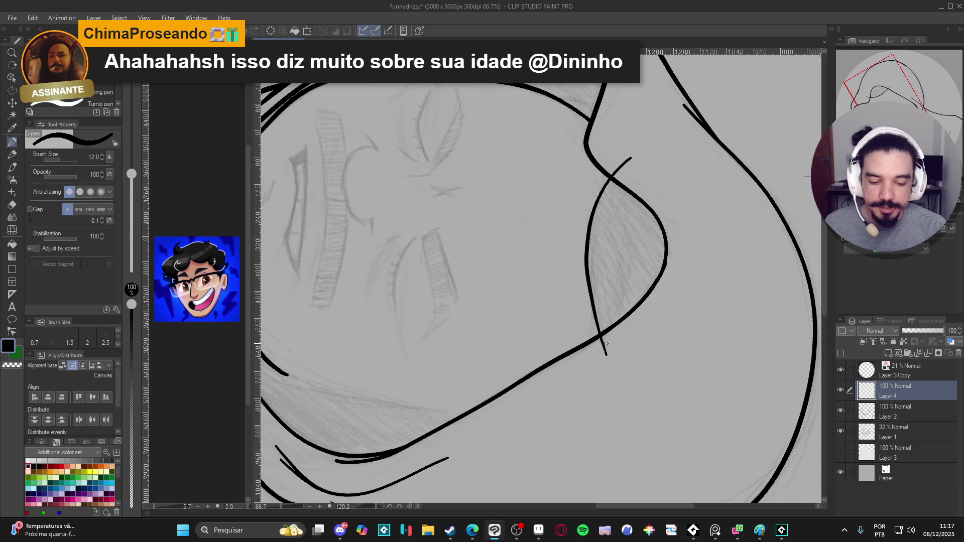
pyautogui.press('e')
pyautogui.moveTo(614, 176); pyautogui.dragTo(634, 156)
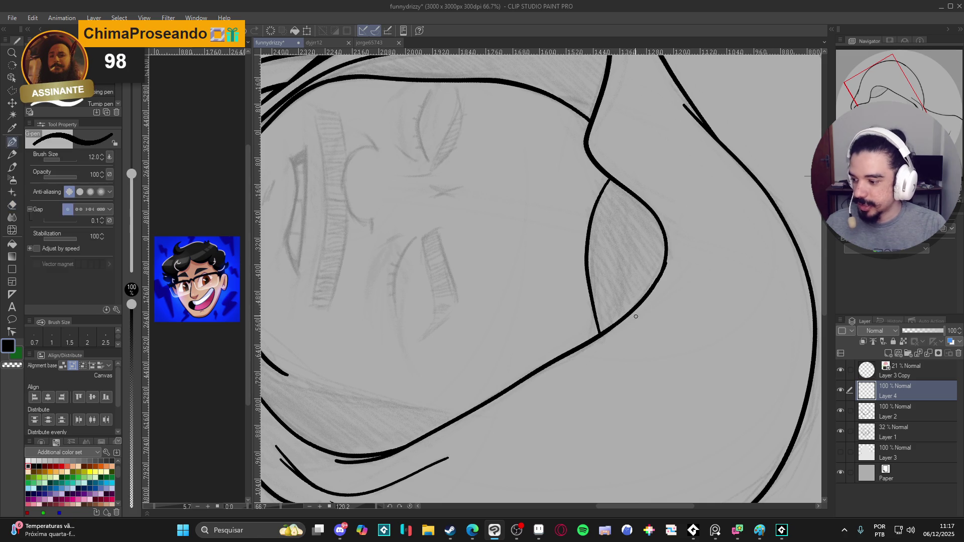
# Rotate the canvas back upright and flash Layer 4 off and on to compare the new lines
pyautogui.press('r')
pyautogui.moveTo(630, 396); pyautogui.dragTo(721, 258)
pyautogui.press('p')
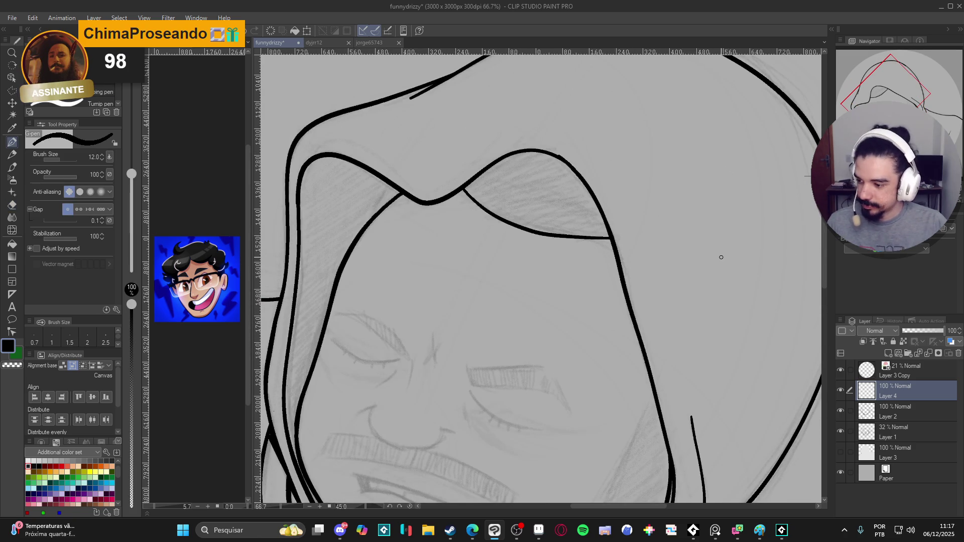
pyautogui.scroll(-1, 631, 198)
pyautogui.scroll(-2, 655, 241)
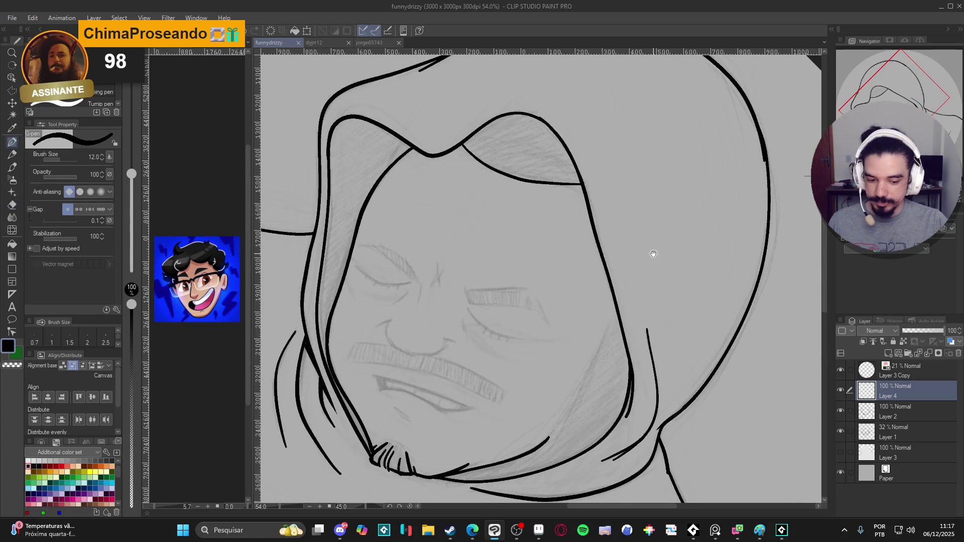
pyautogui.scroll(1, 637, 226)
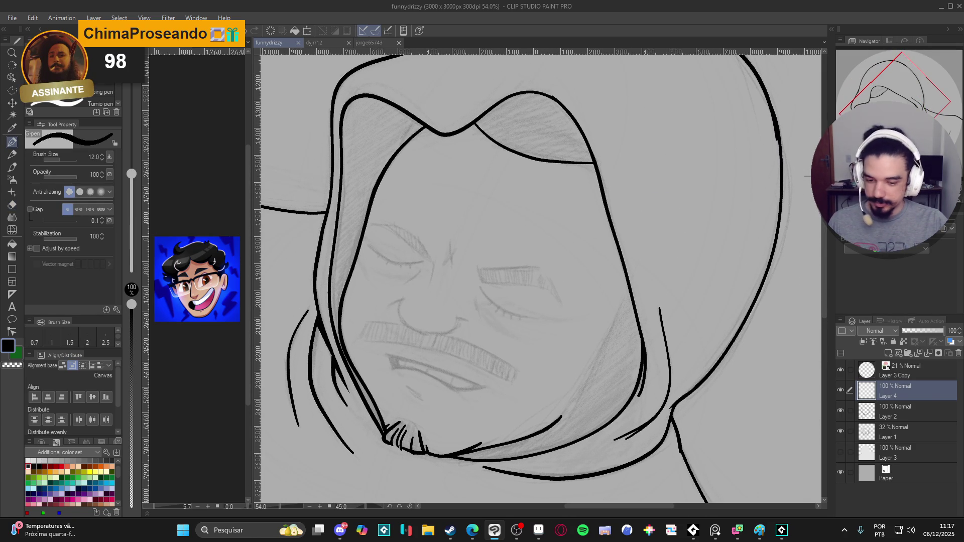
pyautogui.click(842, 386)
pyautogui.click(842, 386)
pyautogui.click(842, 386)
pyautogui.click(843, 385)
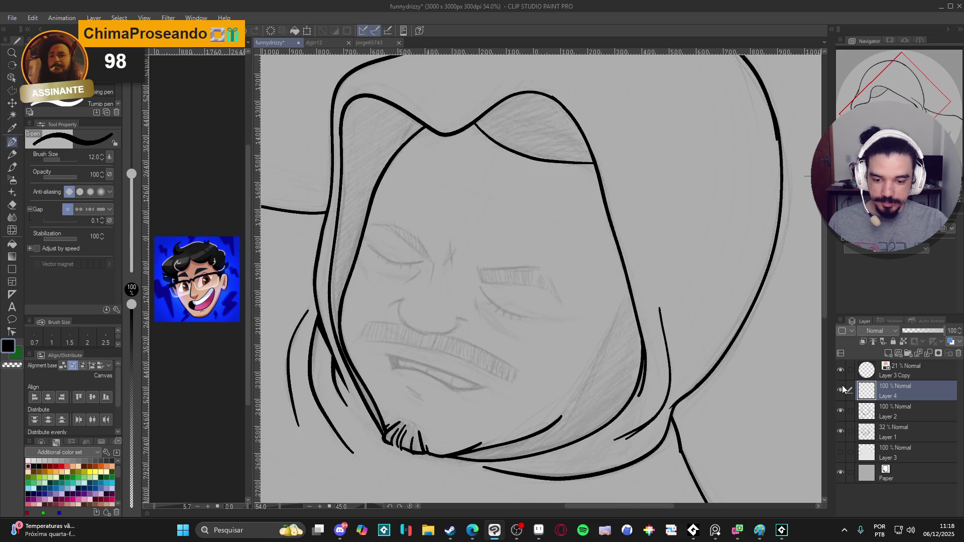
pyautogui.click(842, 385)
pyautogui.click(843, 384)
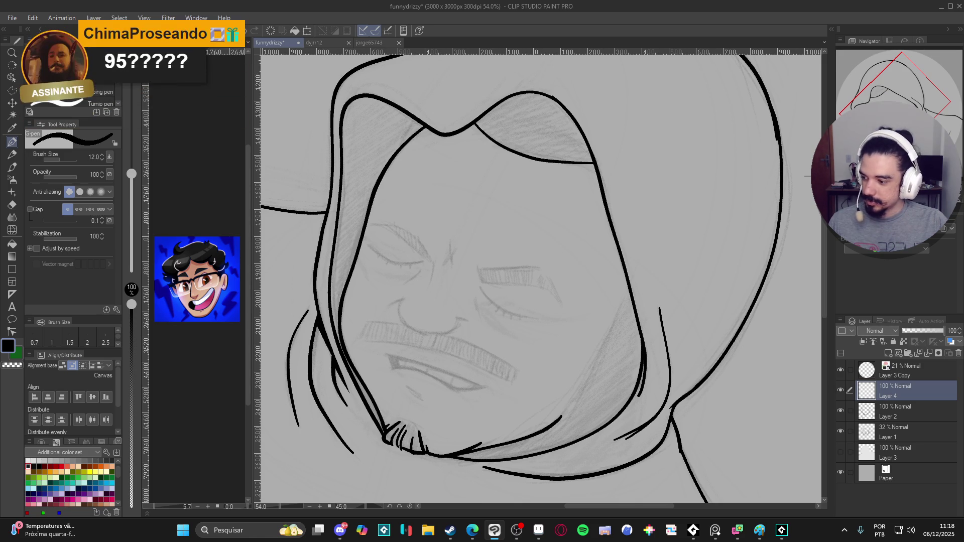
pyautogui.hotkey('alt', 'Tab')
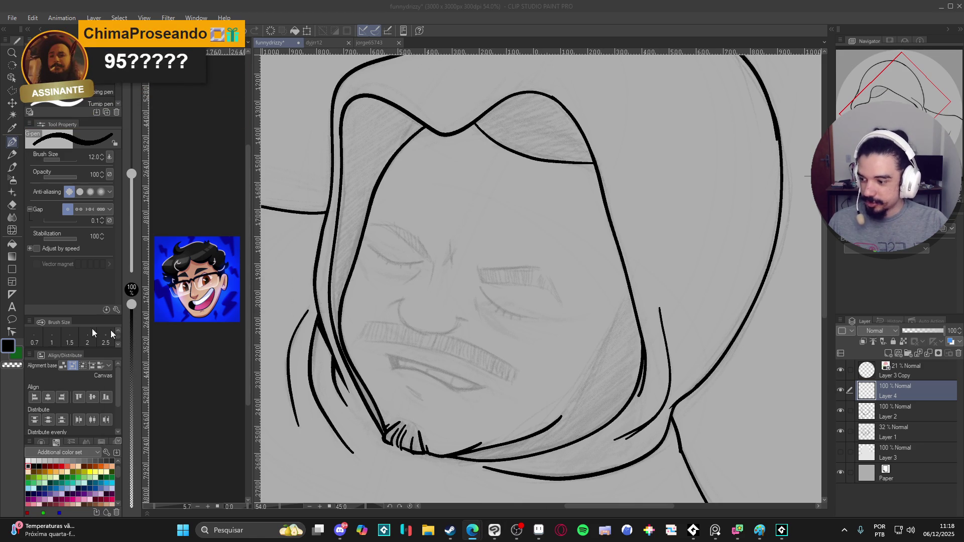
# Search images for 'windows 3.5' and preview the Wikipedia and Tom's Hardware screenshots
pyautogui.write('windows 3')
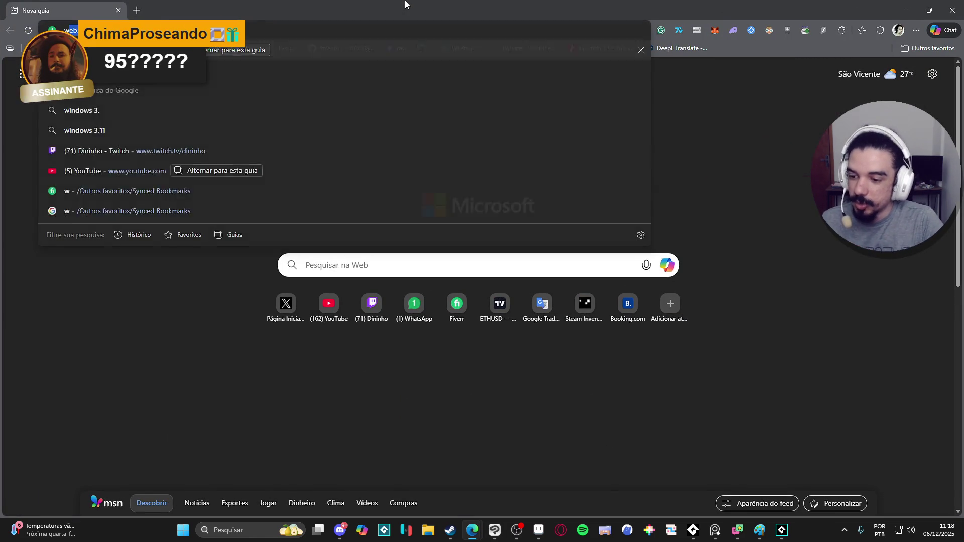
pyautogui.write('.5')
pyautogui.press('Return')
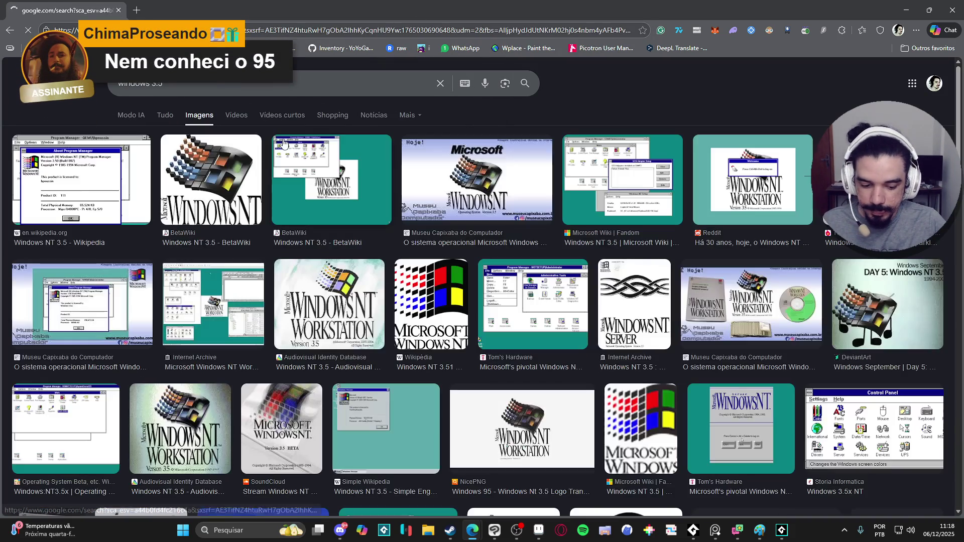
pyautogui.click(83, 194)
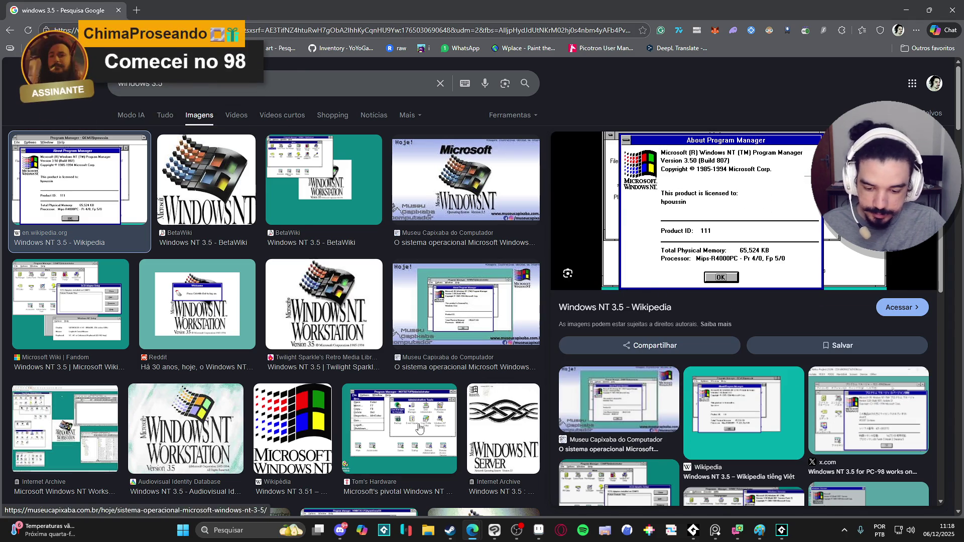
pyautogui.click(428, 419)
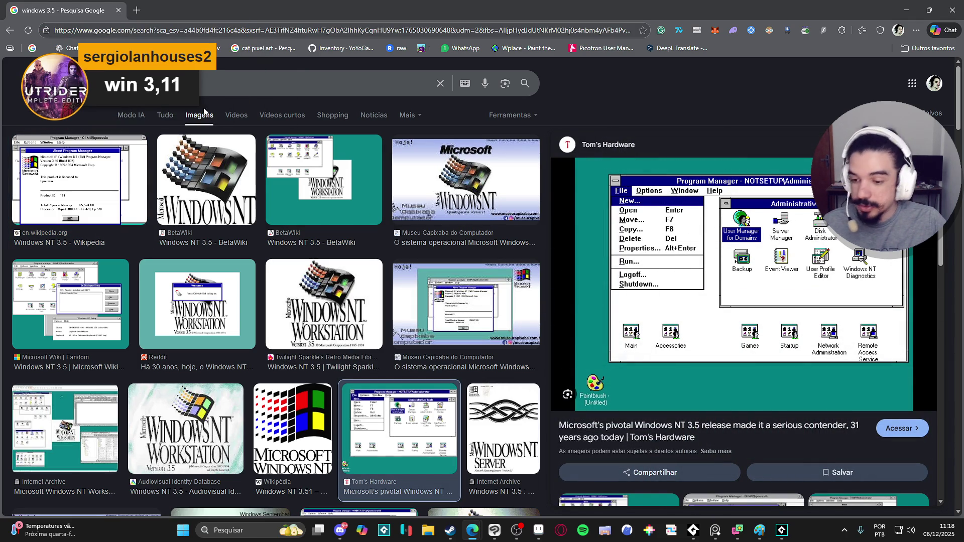
pyautogui.click(351, 83)
pyautogui.press('BackSpace')
# Change the search to 'windows 3.11', preview the Wikipedia and Reddit Tabworks images, then close the browser
pyautogui.write('11')
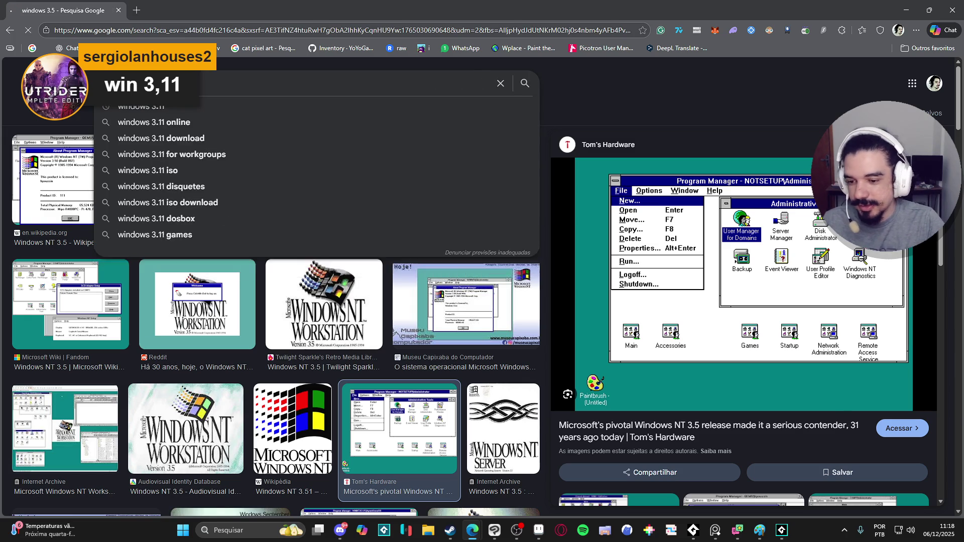
pyautogui.press('Return')
pyautogui.click(187, 190)
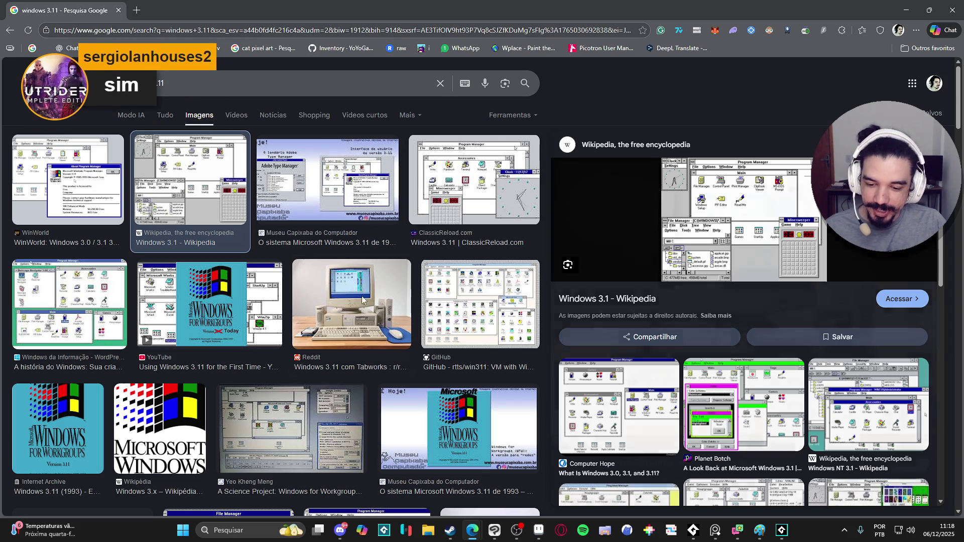
pyautogui.click(363, 300)
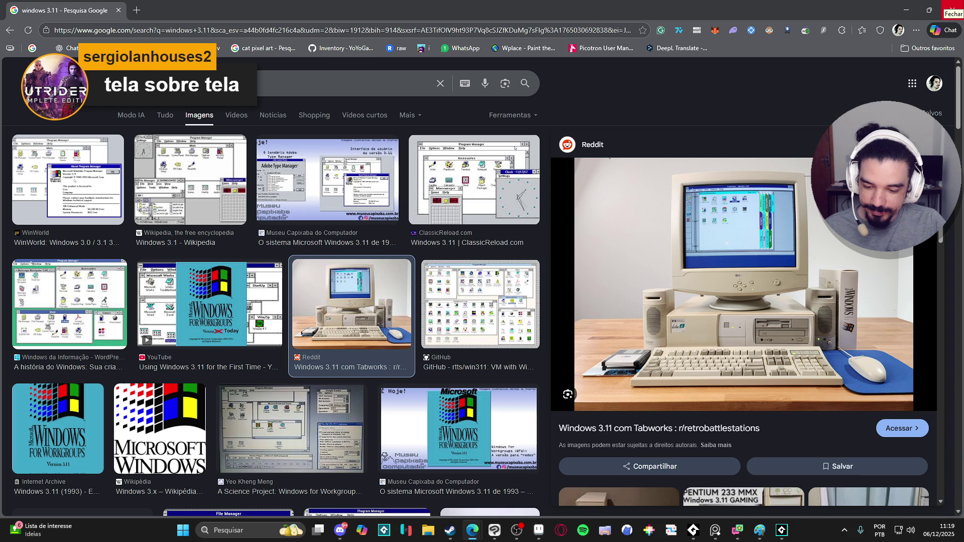
pyautogui.click(953, 9)
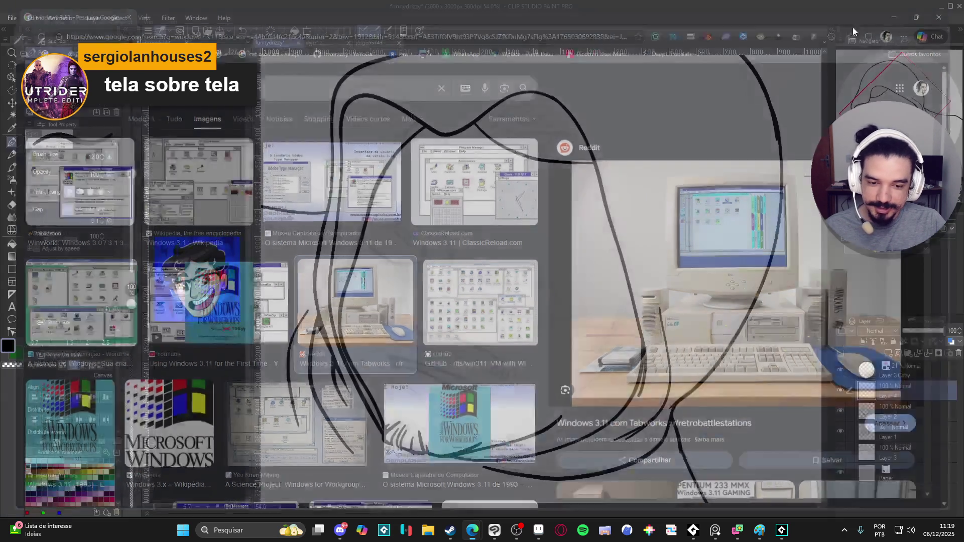
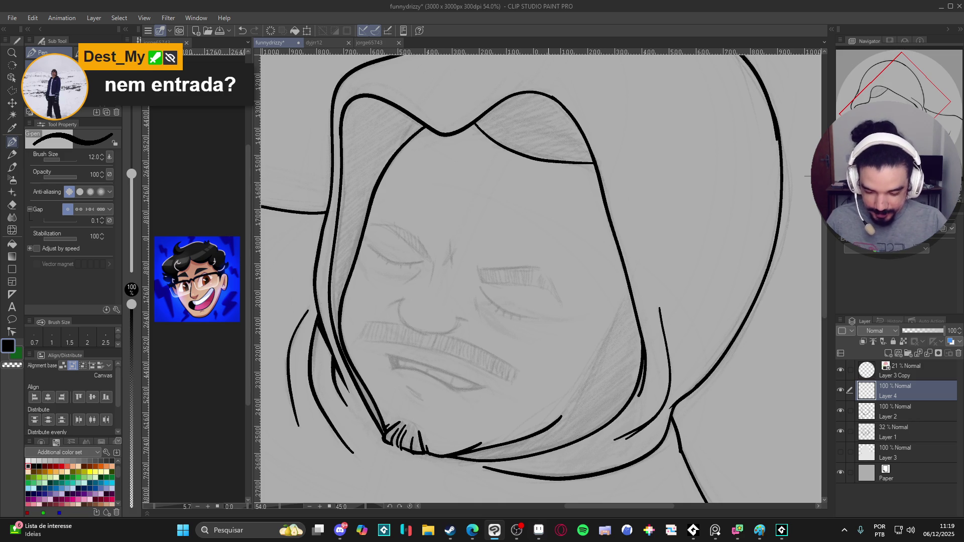
# Look at a reference photo in the browser, then close it and return to the drawing
pyautogui.click(517, 530)
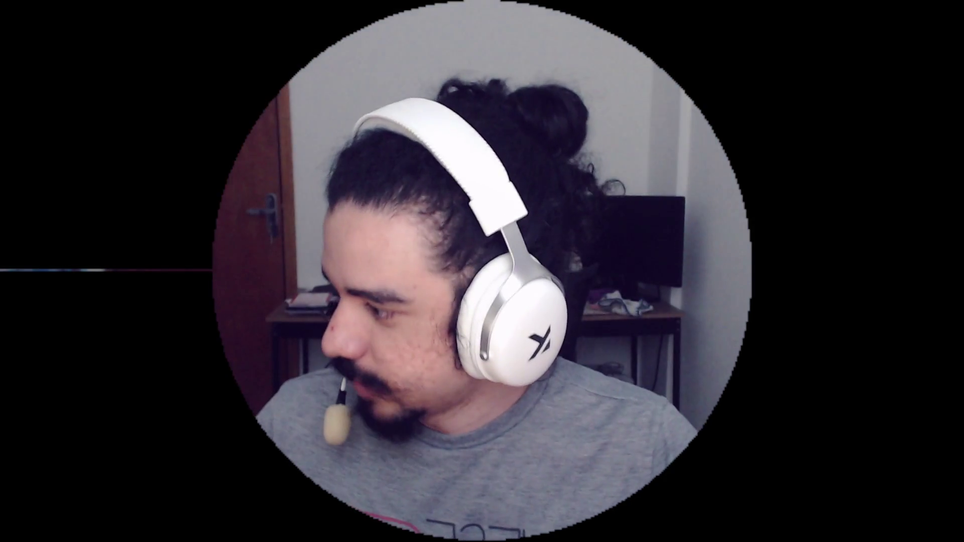
pyautogui.hotkey('alt', 'Tab')
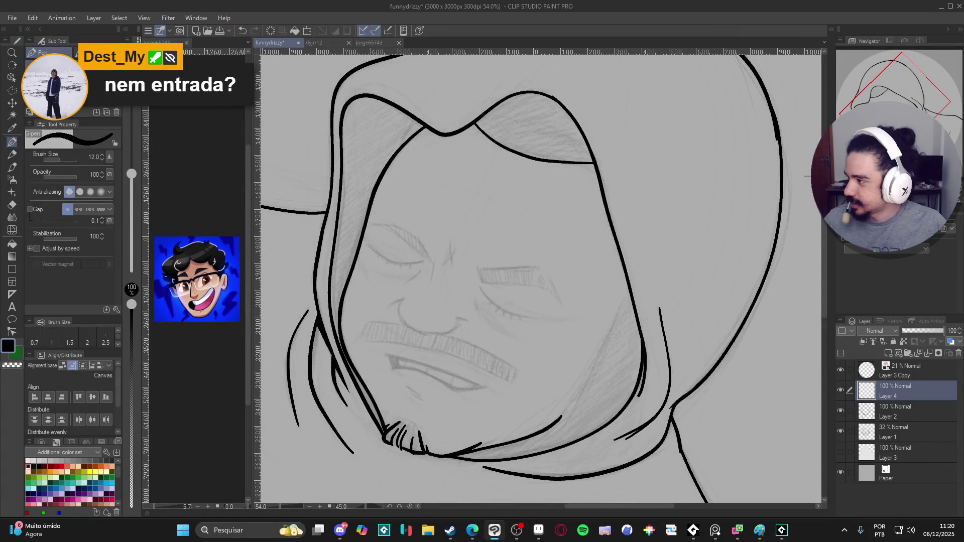
pyautogui.hotkey('alt', 'Tab')
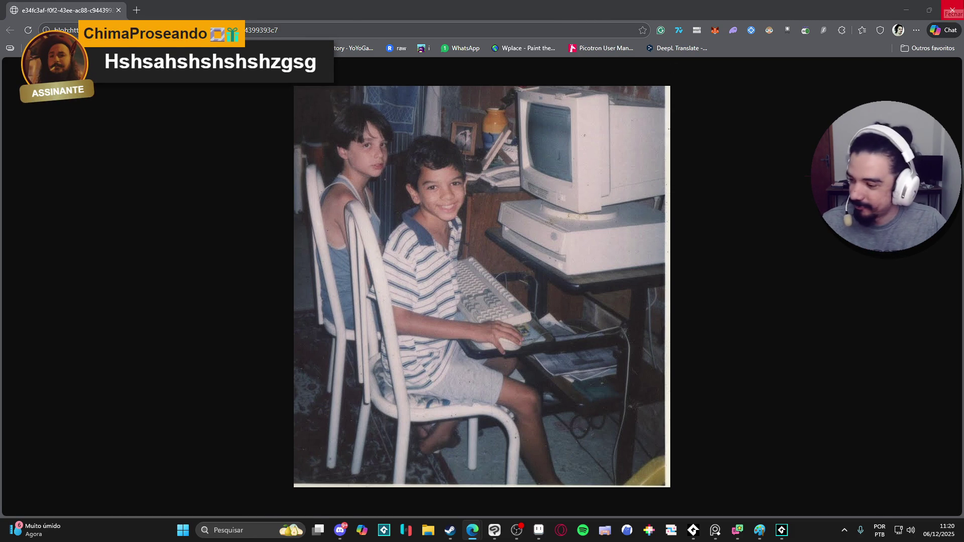
pyautogui.click(953, 10)
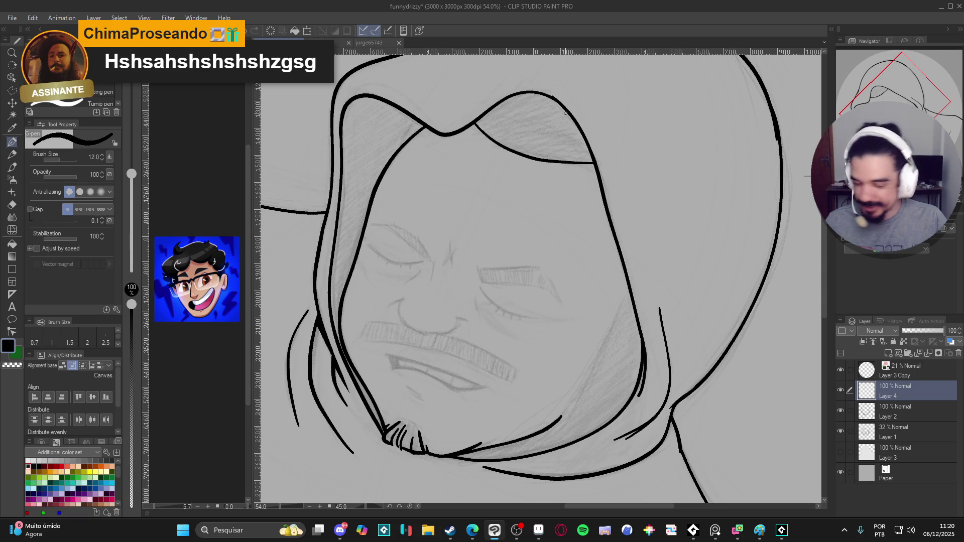
# Reframe the figure, adjust layer visibility and add a fresh empty inking layer above Layer 2
pyautogui.scroll(-1, 611, 294)
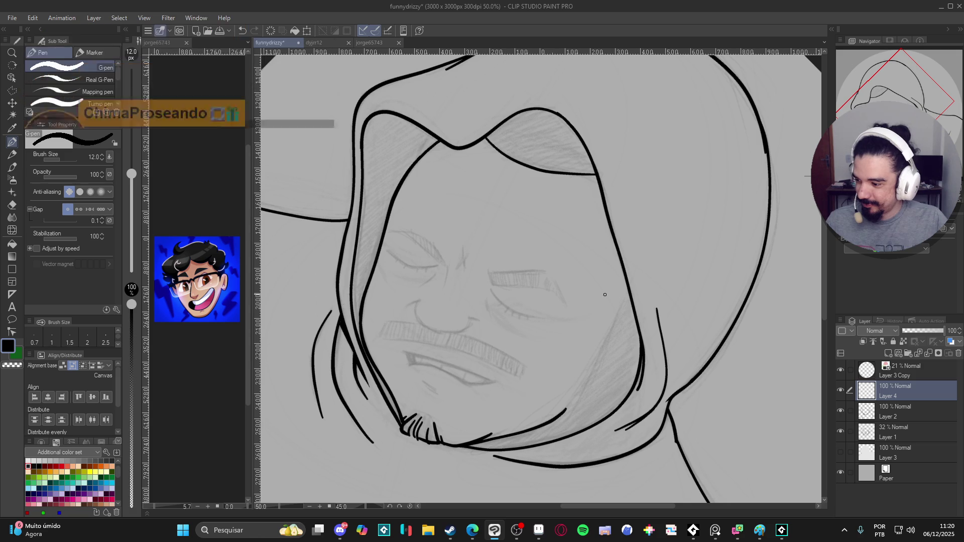
pyautogui.scroll(-1, 546, 320)
pyautogui.moveTo(546, 320); pyautogui.dragTo(568, 314)
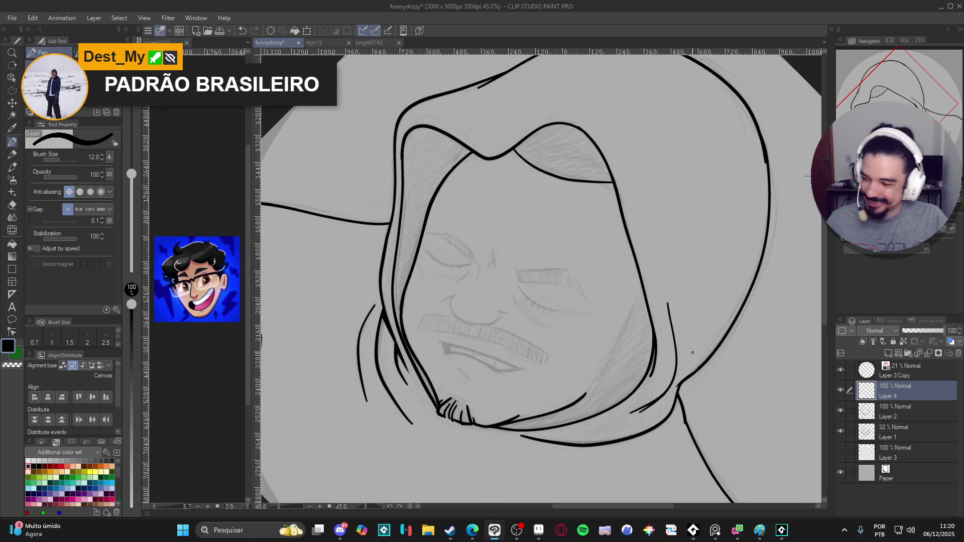
pyautogui.click(839, 391)
pyautogui.click(842, 393)
pyautogui.click(841, 393)
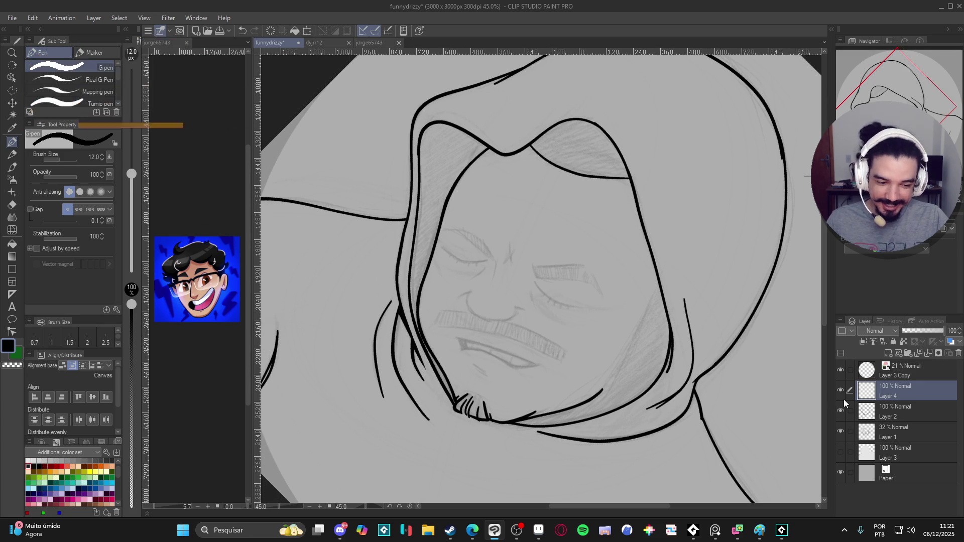
pyautogui.hotkey('ctrl', 'z')
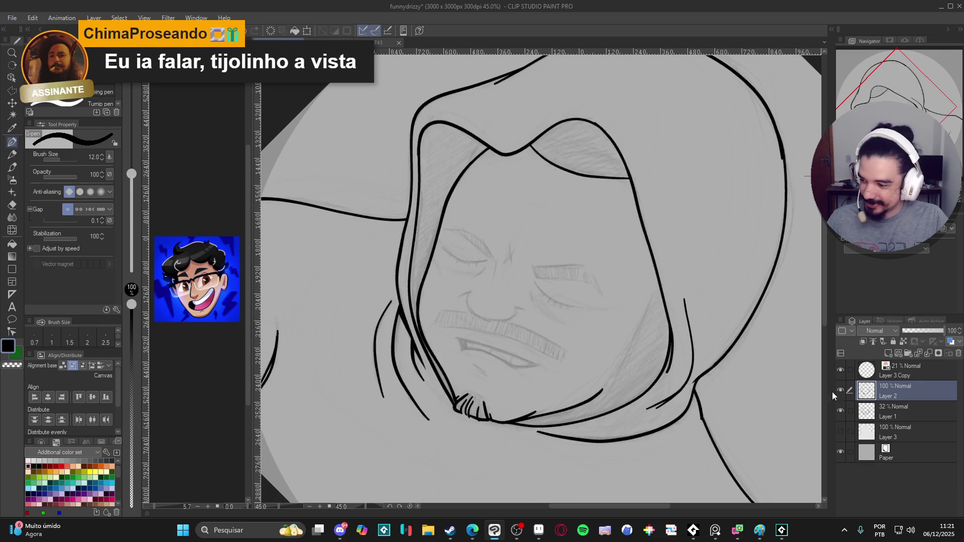
pyautogui.moveTo(548, 349); pyautogui.dragTo(542, 367)
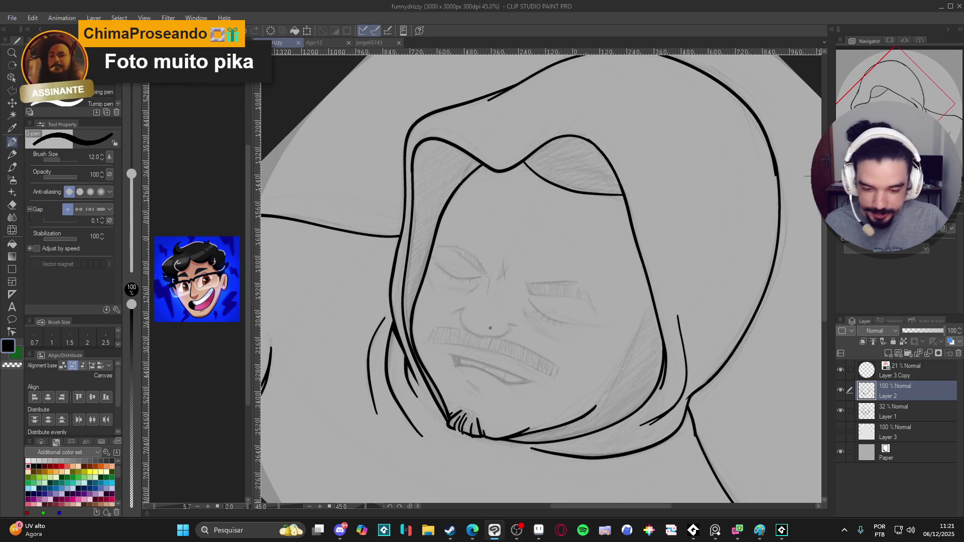
pyautogui.click(841, 391)
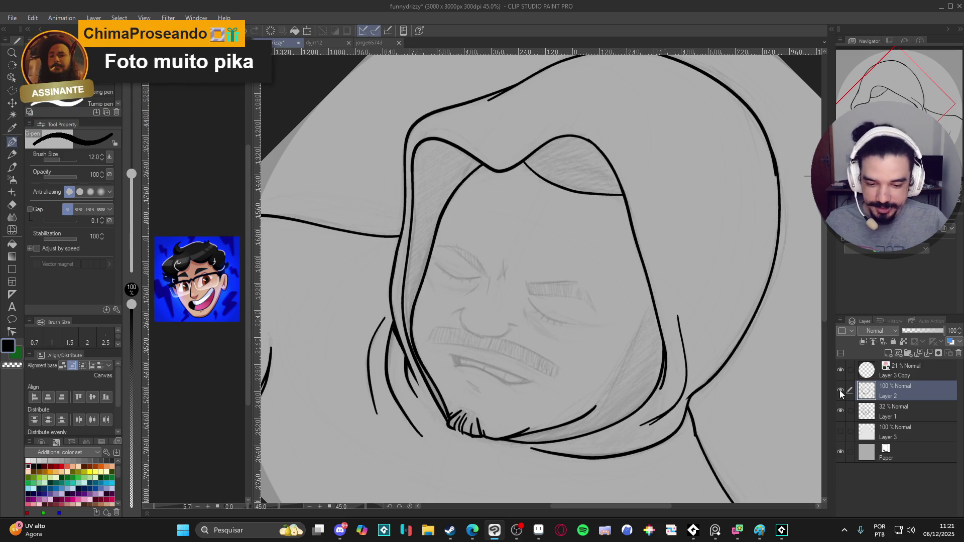
pyautogui.hotkey('ctrl', 'shift', 'n')
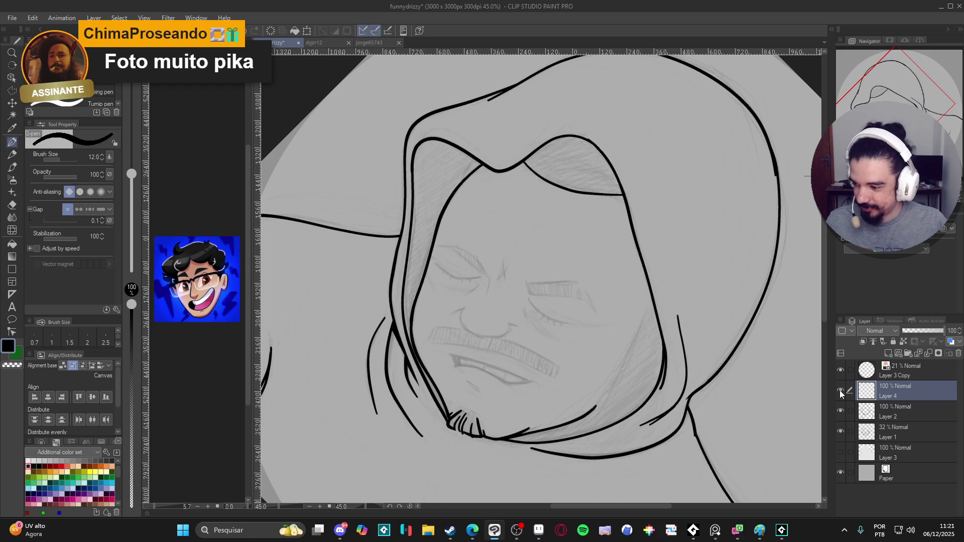
pyautogui.scroll(3, 812, 361)
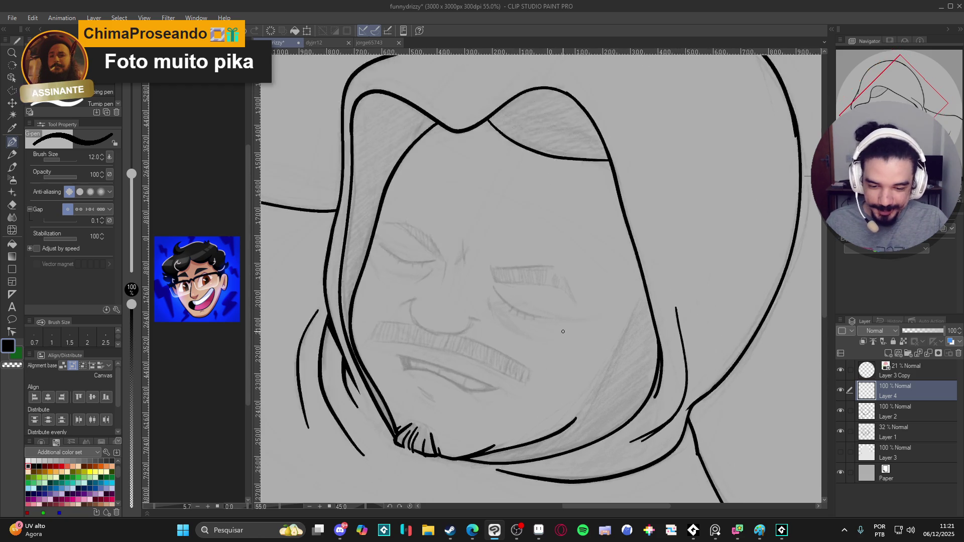
# Rotate the canvas to suitable angles and ink both furrowed eyebrows with the G-pen
pyautogui.press('r')
pyautogui.moveTo(578, 352); pyautogui.dragTo(527, 397)
pyautogui.press('p')
pyautogui.scroll(2, 517, 377)
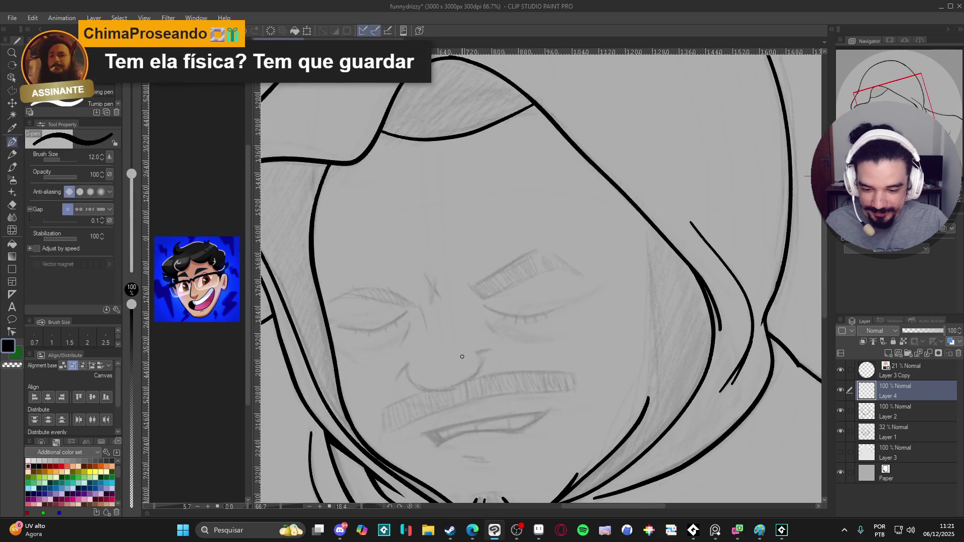
pyautogui.moveTo(511, 357)
pyautogui.mouseDown()
pyautogui.moveTo(589, 346)
pyautogui.moveTo(567, 382)
pyautogui.moveTo(564, 421)
pyautogui.moveTo(580, 443)
pyautogui.mouseUp()
pyautogui.moveTo(590, 346)
pyautogui.mouseDown()
pyautogui.moveTo(573, 412)
pyautogui.moveTo(579, 438)
pyautogui.mouseUp()
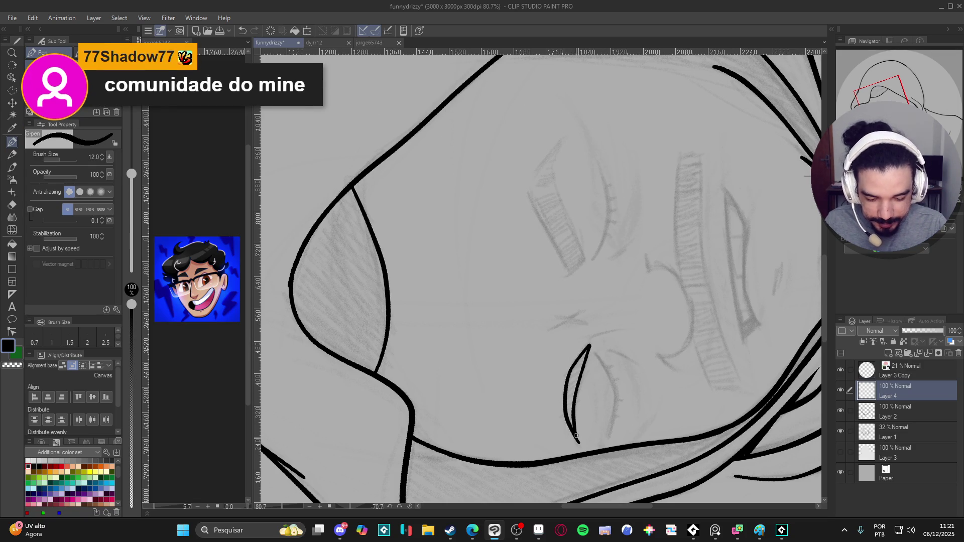
pyautogui.moveTo(601, 384); pyautogui.dragTo(512, 278)
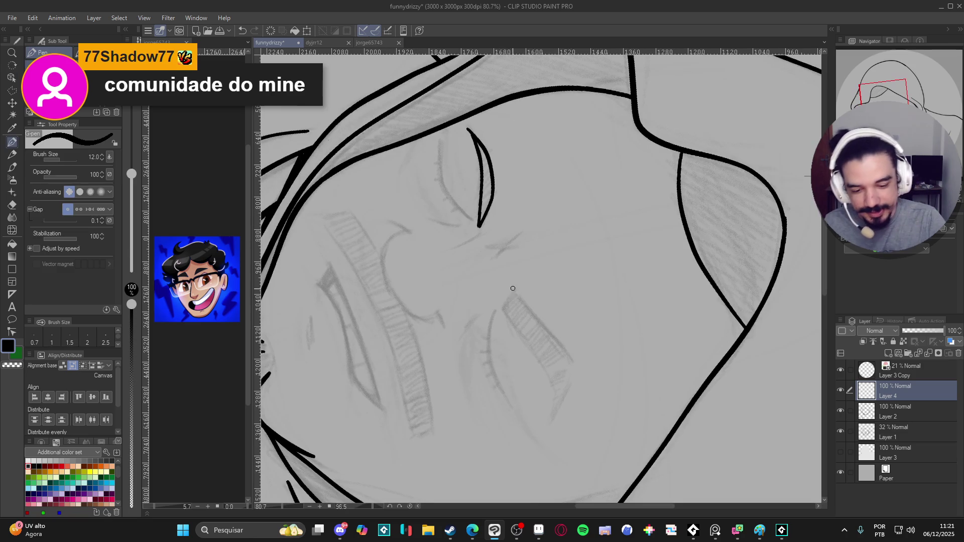
pyautogui.moveTo(503, 310)
pyautogui.mouseDown()
pyautogui.moveTo(523, 289)
pyautogui.moveTo(478, 409)
pyautogui.moveTo(511, 250)
pyautogui.moveTo(514, 321)
pyautogui.moveTo(496, 362)
pyautogui.mouseUp()
pyautogui.press('p')
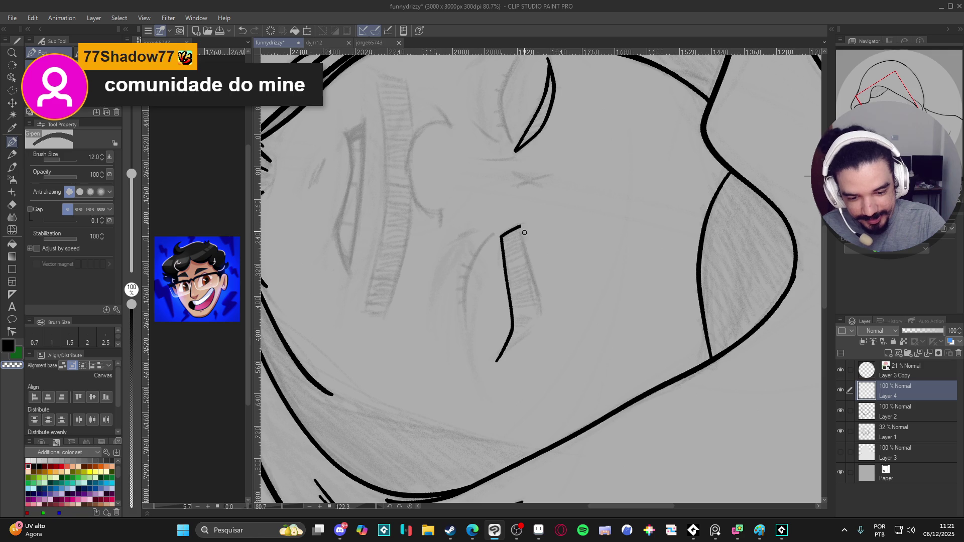
pyautogui.moveTo(521, 227)
pyautogui.mouseDown()
pyautogui.moveTo(537, 300)
pyautogui.moveTo(497, 361)
pyautogui.mouseUp()
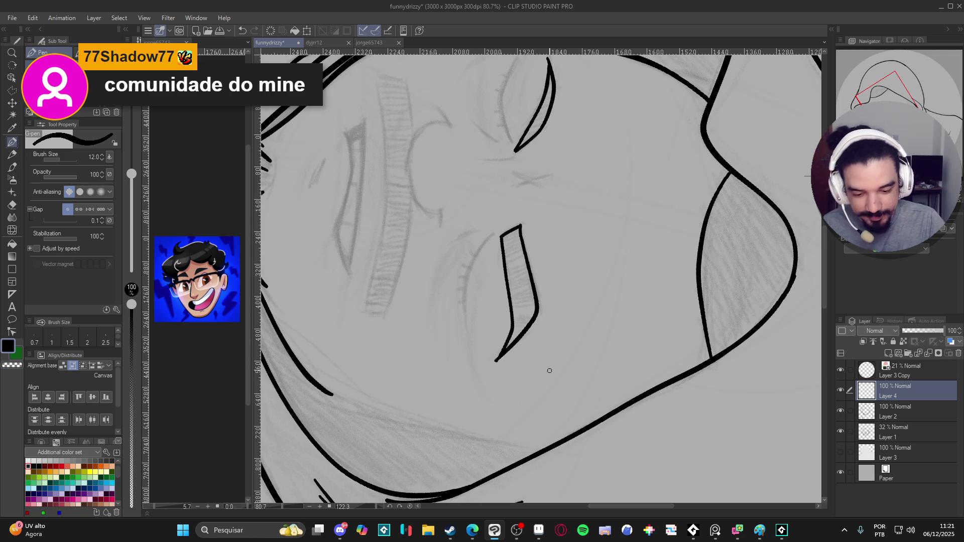
pyautogui.moveTo(536, 388)
pyautogui.mouseDown()
pyautogui.moveTo(599, 391)
pyautogui.moveTo(624, 376)
pyautogui.mouseUp()
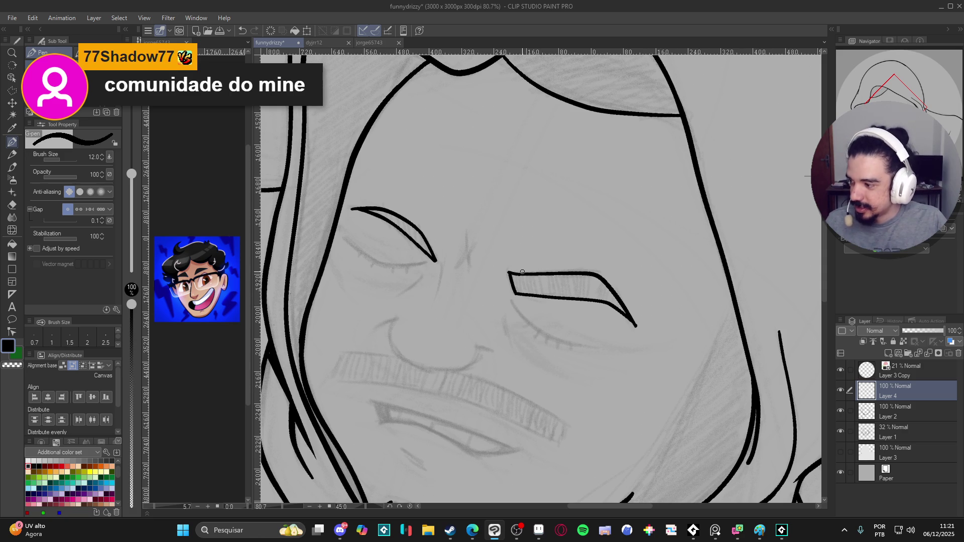
# Ink the crescent shape over the closed left eye, undoing failed strokes
pyautogui.scroll(-2, 497, 317)
pyautogui.moveTo(497, 317); pyautogui.dragTo(572, 310)
pyautogui.press('p')
pyautogui.scroll(3, 552, 307)
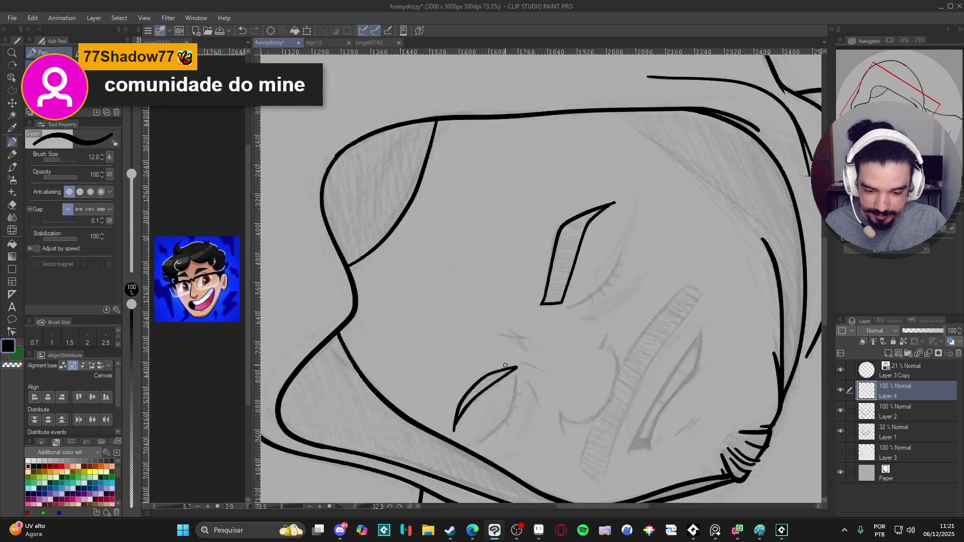
pyautogui.moveTo(544, 303)
pyautogui.mouseDown()
pyautogui.moveTo(525, 371)
pyautogui.moveTo(498, 392)
pyautogui.mouseUp()
pyautogui.hotkey('ctrl', 'z')
pyautogui.hotkey('ctrl', 'z')
pyautogui.moveTo(545, 301)
pyautogui.mouseDown()
pyautogui.moveTo(536, 354)
pyautogui.moveTo(495, 391)
pyautogui.mouseUp()
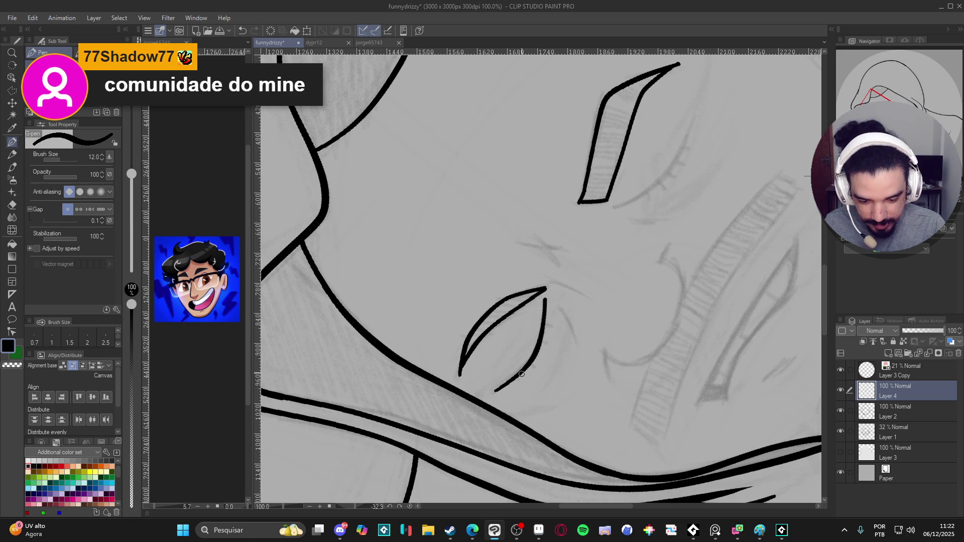
pyautogui.moveTo(676, 307); pyautogui.dragTo(501, 305)
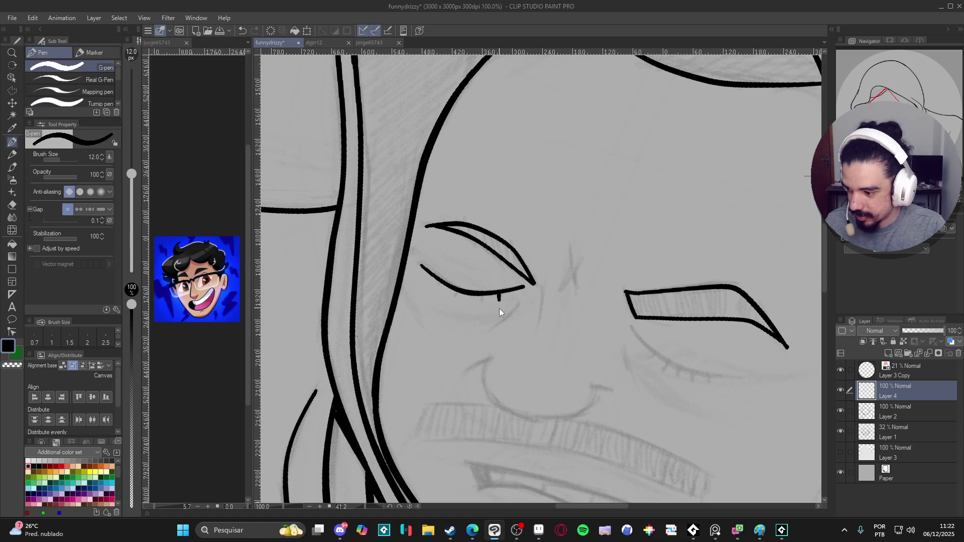
pyautogui.hotkey('ctrl', 'z')
pyautogui.hotkey('ctrl', 'z')
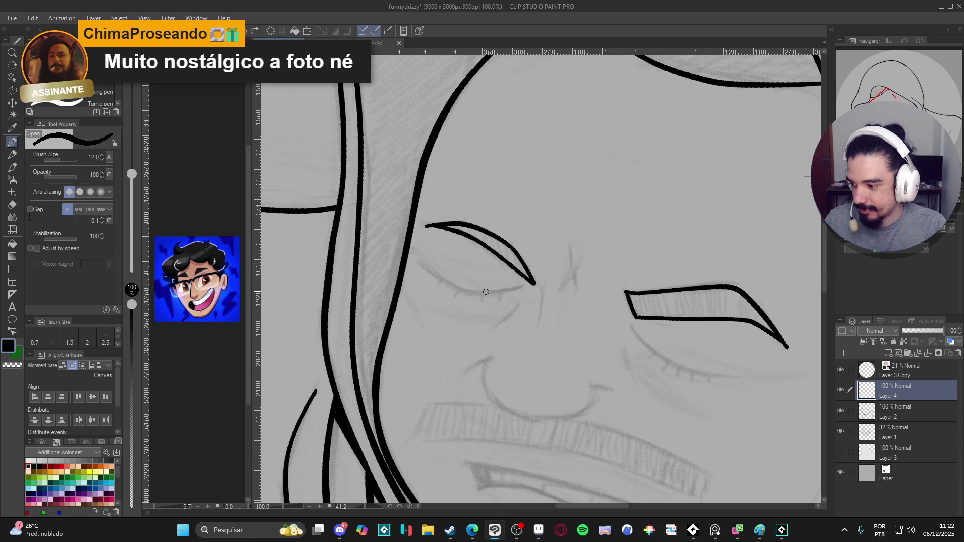
# Lower the pen size to 8 and ink the closed eyelid line with a small lash
pyautogui.press('[')
pyautogui.press('[')
pyautogui.moveTo(495, 329)
pyautogui.mouseDown()
pyautogui.moveTo(513, 345)
pyautogui.moveTo(560, 282)
pyautogui.mouseUp()
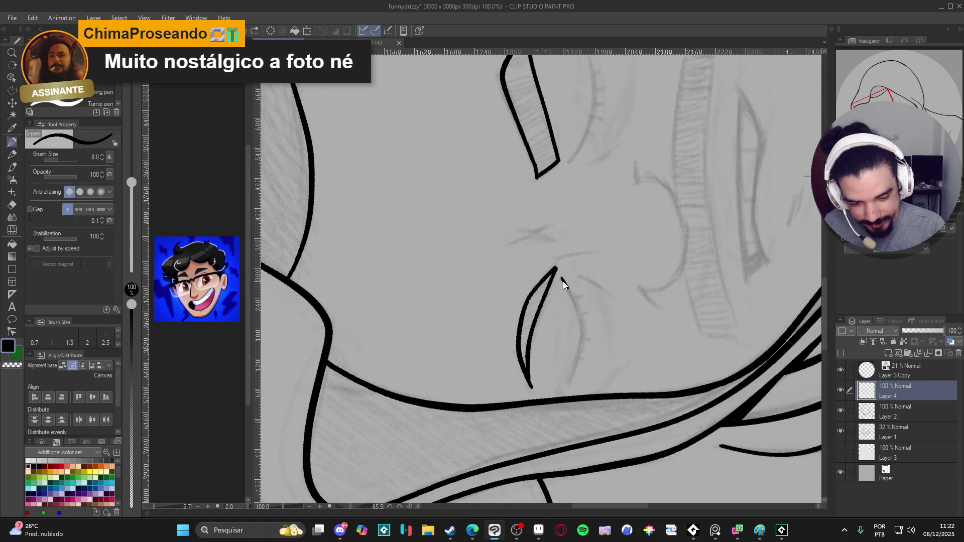
pyautogui.moveTo(569, 291)
pyautogui.mouseDown()
pyautogui.moveTo(583, 334)
pyautogui.moveTo(570, 379)
pyautogui.moveTo(576, 357)
pyautogui.mouseUp()
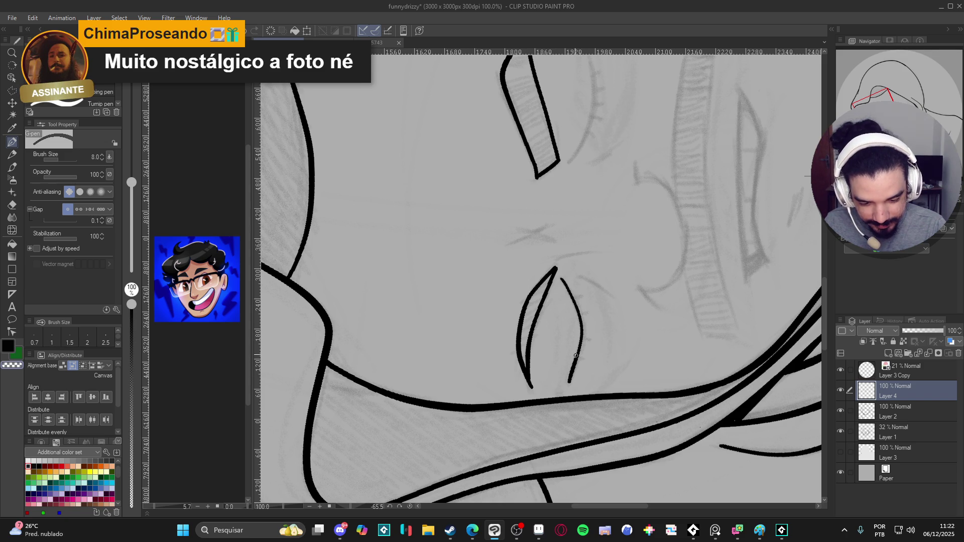
pyautogui.moveTo(576, 355); pyautogui.dragTo(535, 323)
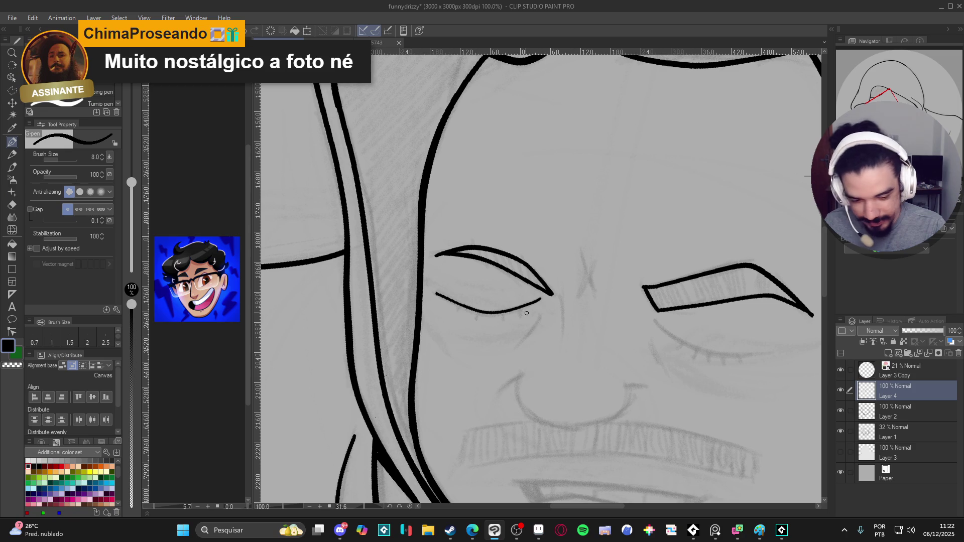
pyautogui.moveTo(519, 308); pyautogui.dragTo(477, 316)
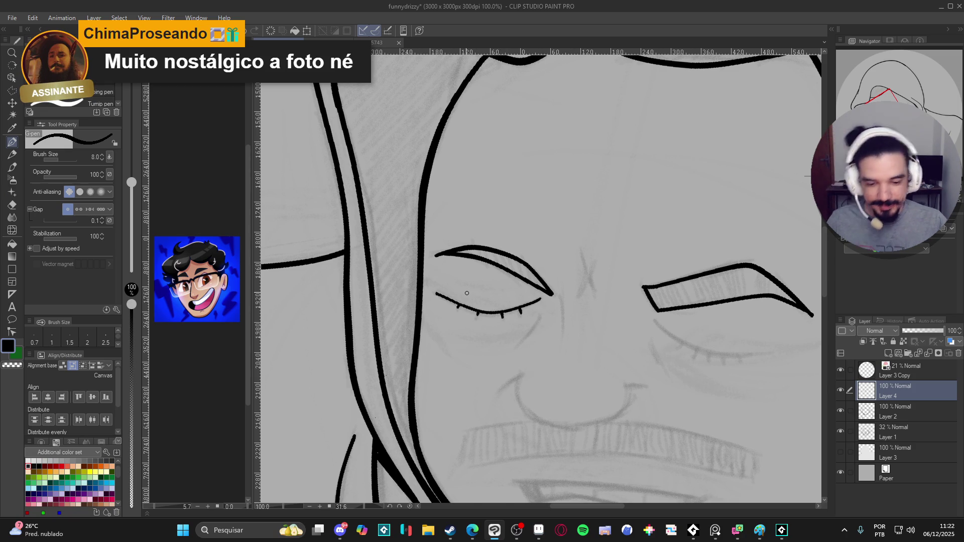
pyautogui.scroll(-3, 467, 293)
pyautogui.scroll(2, 413, 317)
pyautogui.scroll(4, 489, 366)
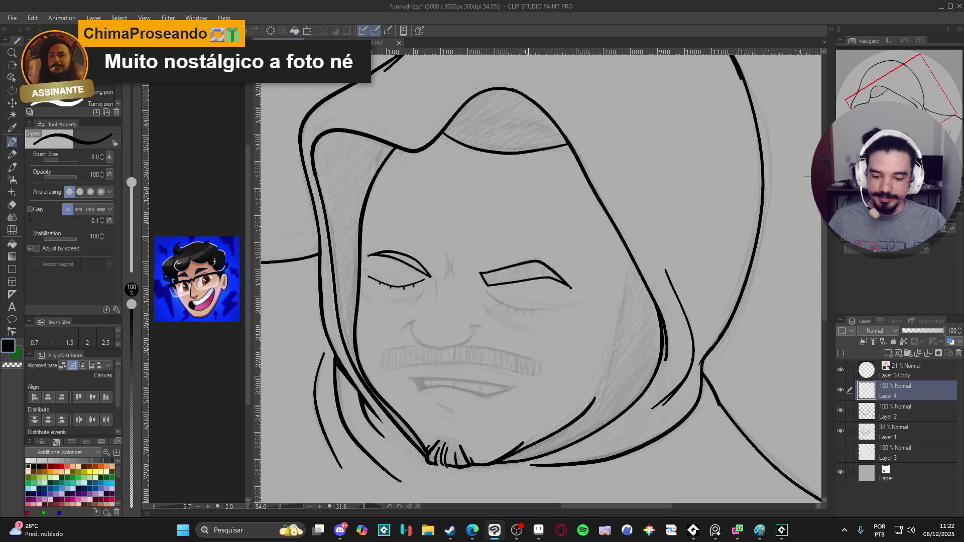
# Ink the right eye's lower lid curve and add lashes to it
pyautogui.moveTo(536, 389)
pyautogui.mouseDown()
pyautogui.moveTo(474, 353)
pyautogui.moveTo(534, 398)
pyautogui.moveTo(576, 404)
pyautogui.mouseUp()
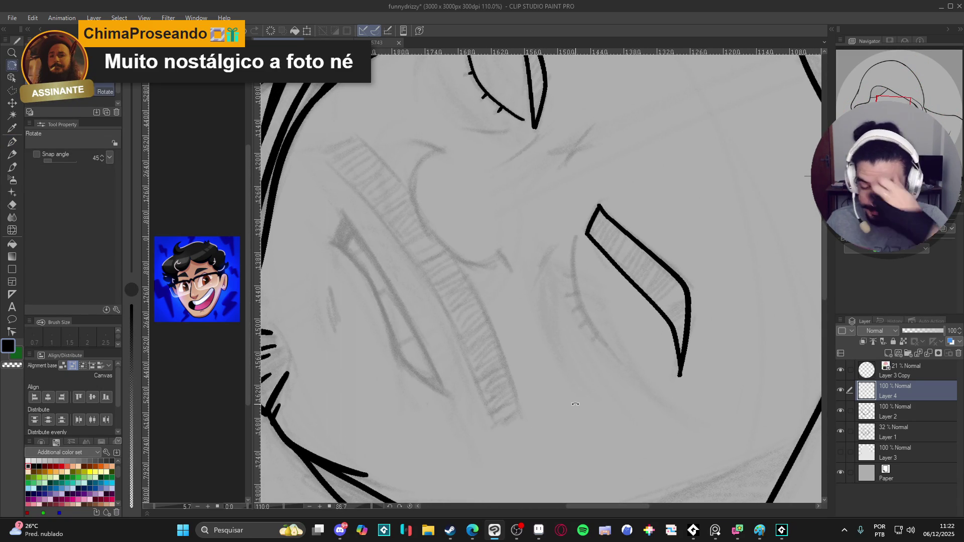
pyautogui.press('p')
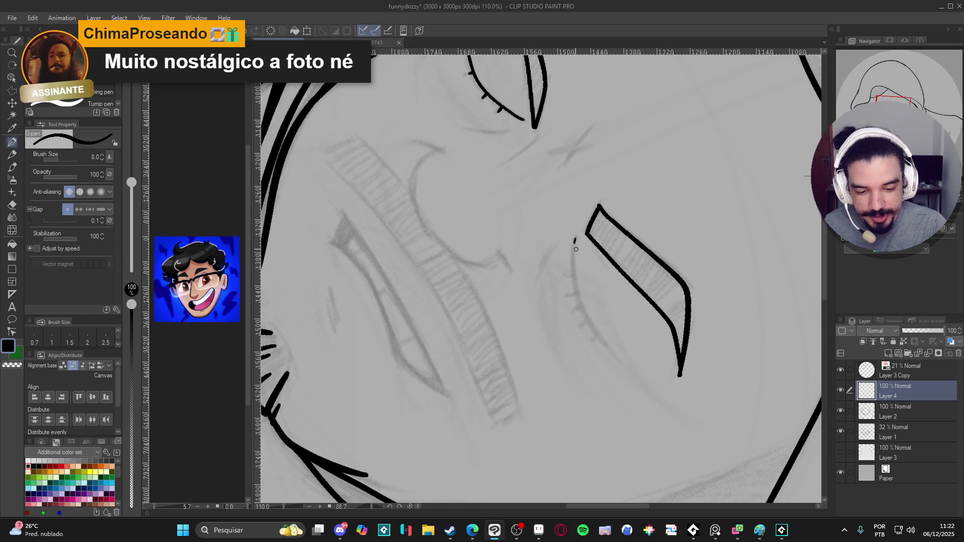
pyautogui.moveTo(576, 238)
pyautogui.mouseDown()
pyautogui.moveTo(580, 300)
pyautogui.moveTo(611, 350)
pyautogui.mouseUp()
pyautogui.hotkey('ctrl', 'z')
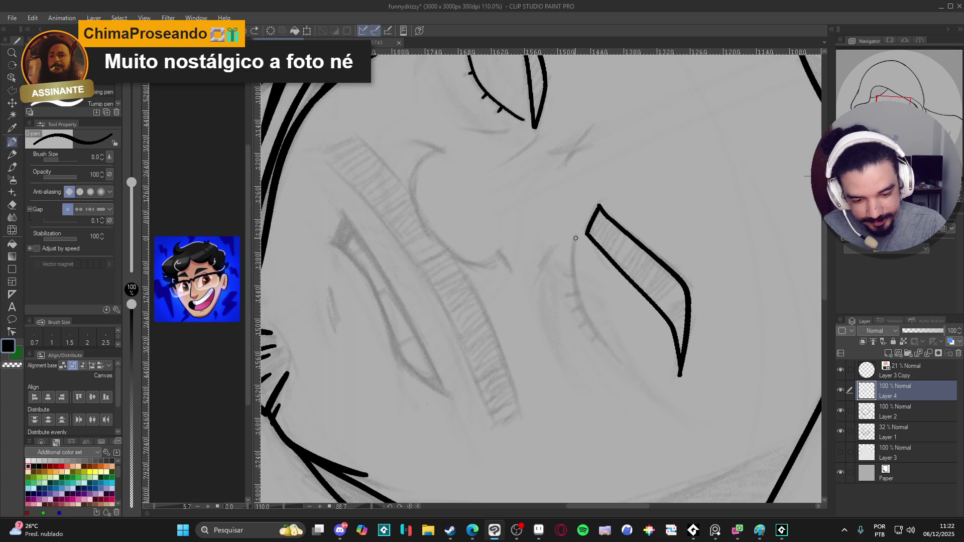
pyautogui.moveTo(574, 242)
pyautogui.mouseDown()
pyautogui.moveTo(583, 309)
pyautogui.moveTo(605, 351)
pyautogui.mouseUp()
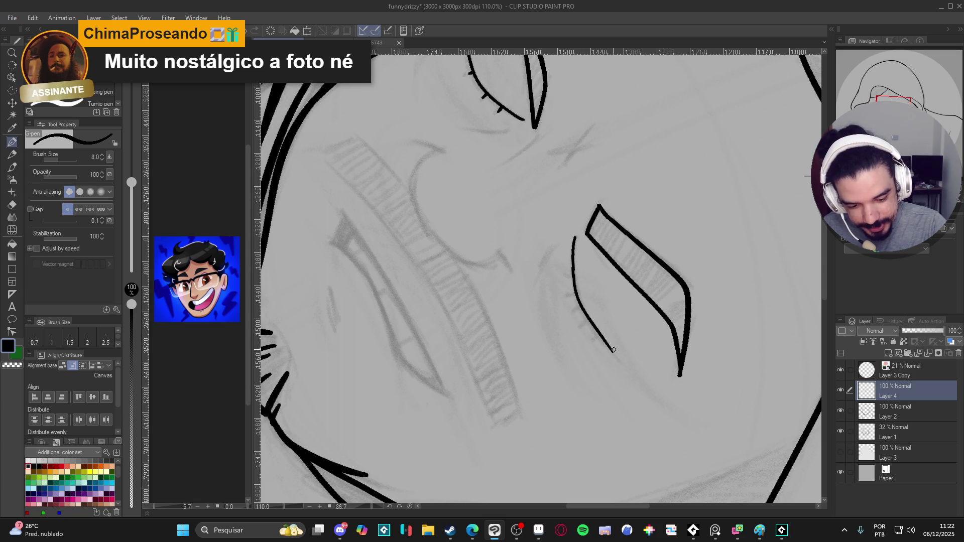
pyautogui.hotkey('ctrl', 'z')
pyautogui.moveTo(575, 237)
pyautogui.mouseDown()
pyautogui.moveTo(579, 303)
pyautogui.moveTo(616, 357)
pyautogui.moveTo(612, 281)
pyautogui.moveTo(623, 279)
pyautogui.moveTo(570, 271)
pyautogui.mouseUp()
pyautogui.press('r')
pyautogui.press('p')
pyautogui.moveTo(559, 254); pyautogui.dragTo(556, 260)
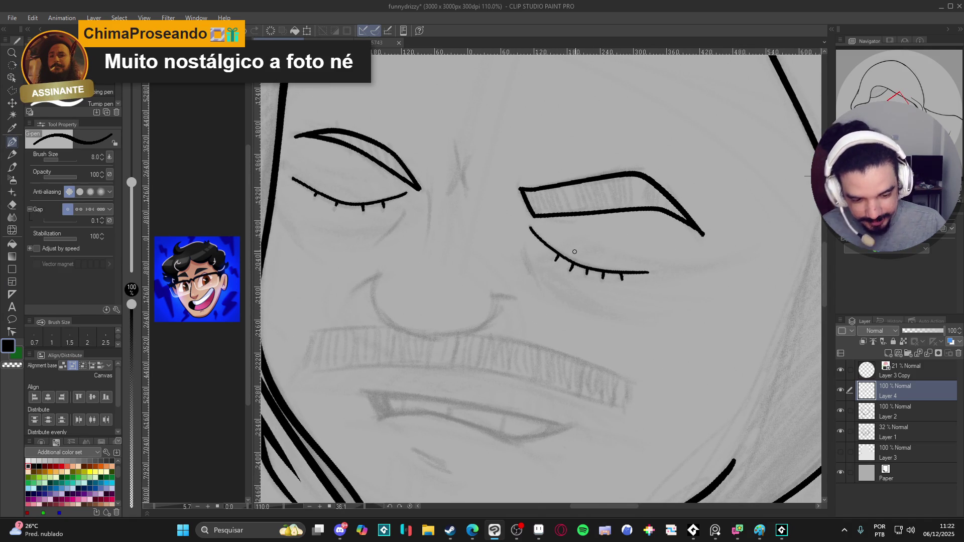
# Draw short creases under the right and left eyes
pyautogui.scroll(-1, 570, 273)
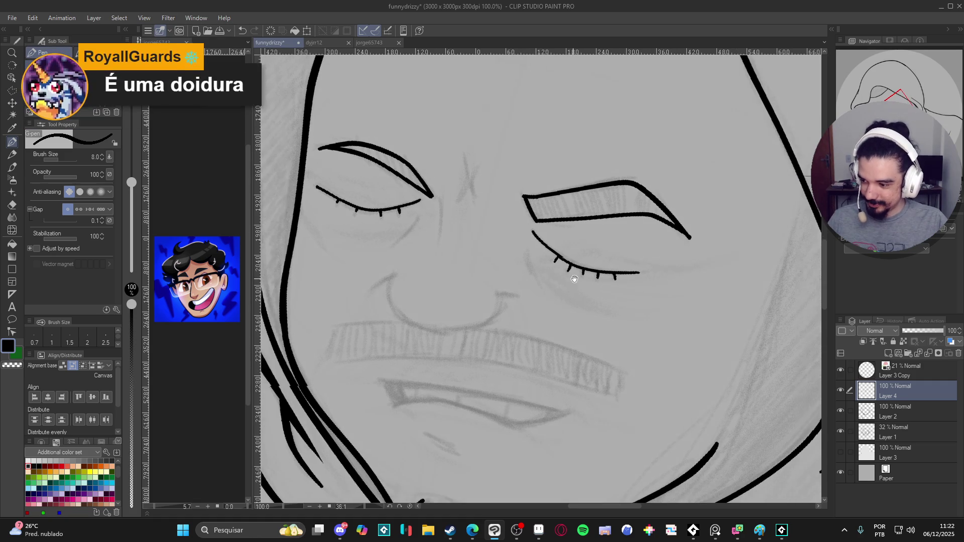
pyautogui.moveTo(571, 273); pyautogui.dragTo(612, 268)
pyautogui.scroll(3, 553, 247)
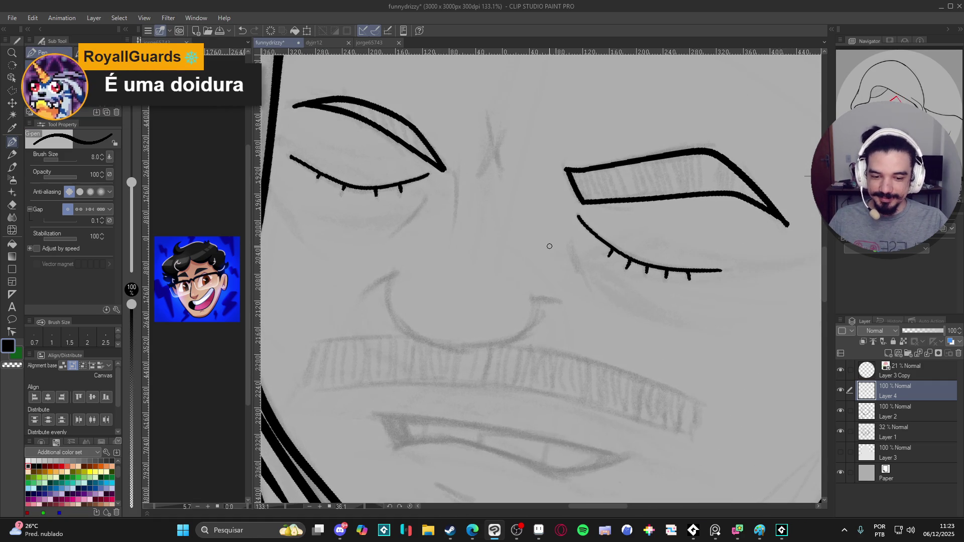
pyautogui.moveTo(572, 238); pyautogui.dragTo(583, 274)
pyautogui.moveTo(572, 241); pyautogui.dragTo(578, 266)
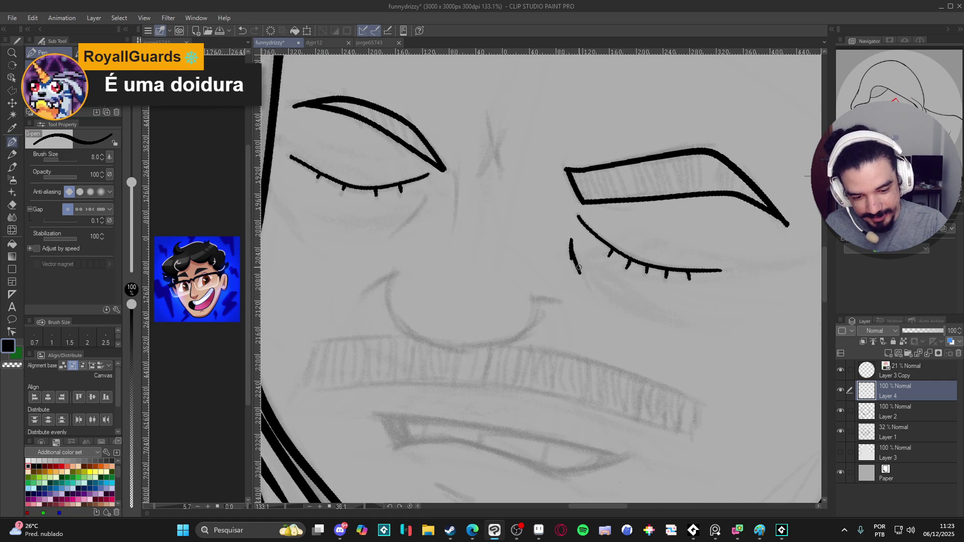
pyautogui.moveTo(424, 201); pyautogui.dragTo(406, 223)
# Rotate the view to a comfortable angle and ink a short curved line beside the nose
pyautogui.moveTo(467, 163)
pyautogui.mouseDown()
pyautogui.moveTo(482, 173)
pyautogui.moveTo(471, 232)
pyautogui.mouseUp()
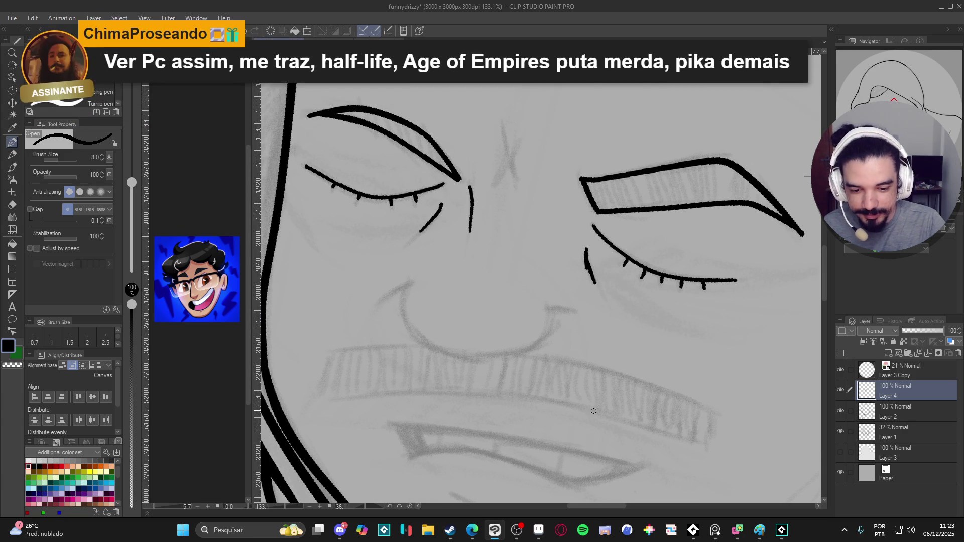
pyautogui.moveTo(600, 345)
pyautogui.mouseDown()
pyautogui.moveTo(563, 226)
pyautogui.moveTo(512, 141)
pyautogui.moveTo(468, 162)
pyautogui.moveTo(452, 215)
pyautogui.moveTo(472, 277)
pyautogui.moveTo(497, 302)
pyautogui.mouseUp()
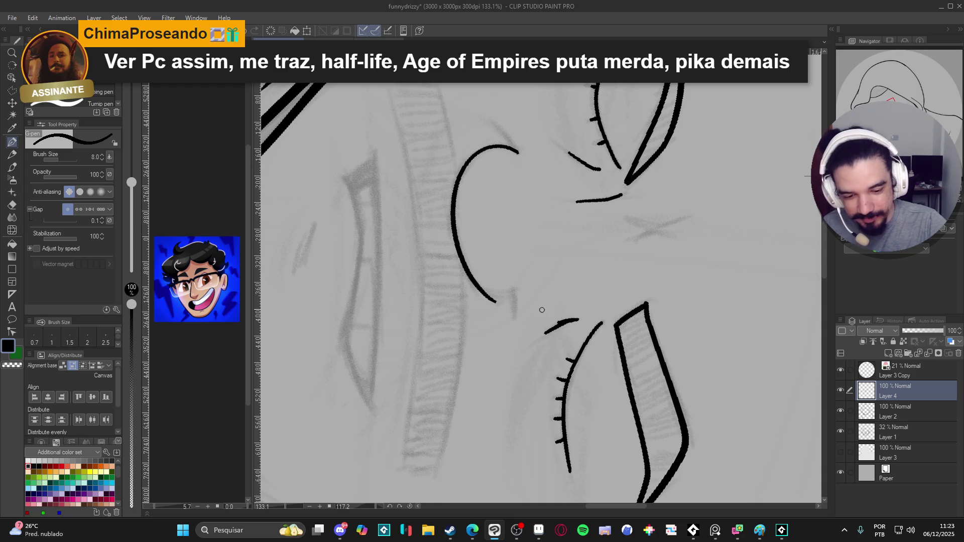
pyautogui.moveTo(561, 218)
pyautogui.mouseDown()
pyautogui.moveTo(523, 201)
pyautogui.moveTo(437, 281)
pyautogui.moveTo(416, 369)
pyautogui.mouseUp()
pyautogui.press('r')
pyautogui.moveTo(485, 364)
pyautogui.mouseDown()
pyautogui.moveTo(519, 409)
pyautogui.moveTo(427, 386)
pyautogui.mouseUp()
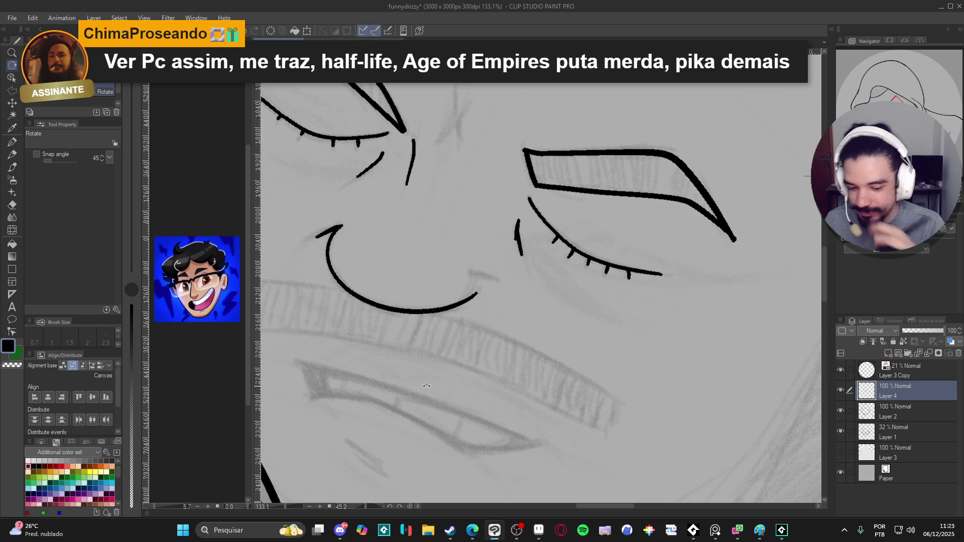
pyautogui.press('p')
pyautogui.moveTo(476, 273)
pyautogui.mouseDown()
pyautogui.moveTo(493, 277)
pyautogui.moveTo(514, 247)
pyautogui.mouseUp()
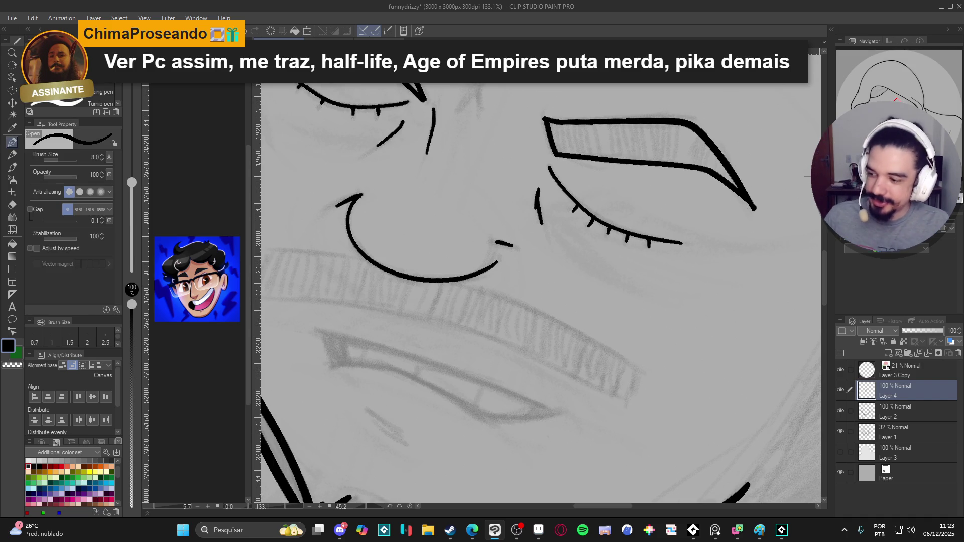
pyautogui.scroll(-5, 531, 258)
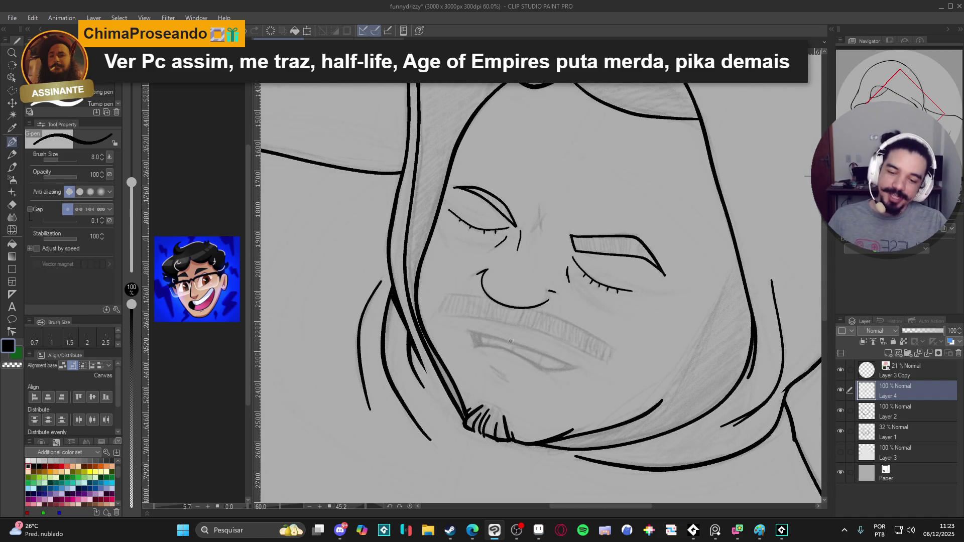
pyautogui.moveTo(509, 284); pyautogui.dragTo(527, 318)
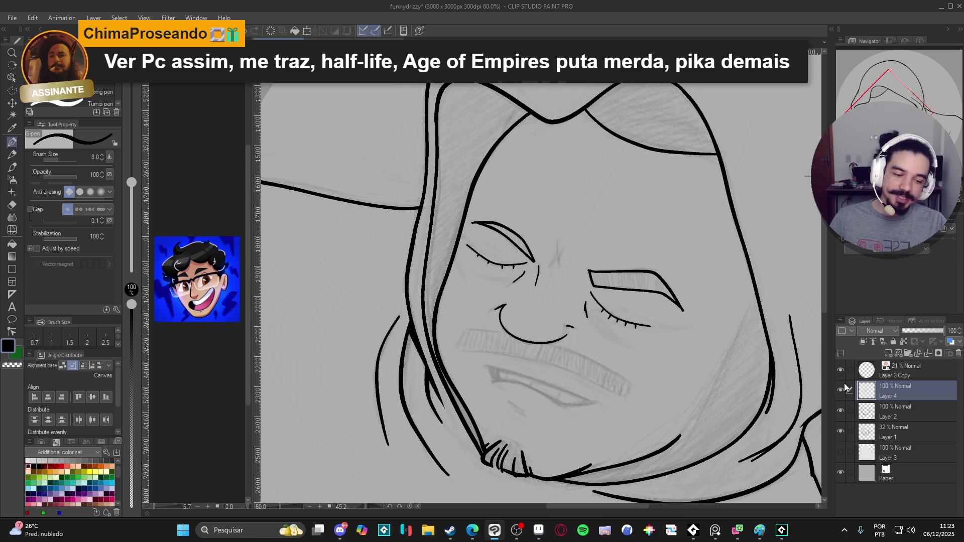
pyautogui.click(842, 388)
pyautogui.click(843, 386)
pyautogui.click(843, 385)
pyautogui.click(844, 385)
pyautogui.click(846, 385)
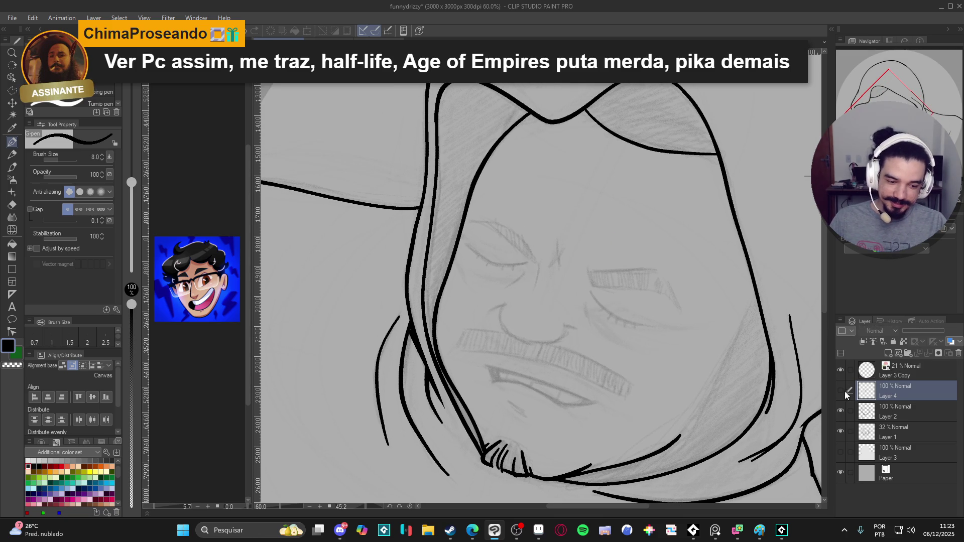
pyautogui.click(843, 388)
pyautogui.scroll(3, 549, 260)
pyautogui.scroll(2, 549, 260)
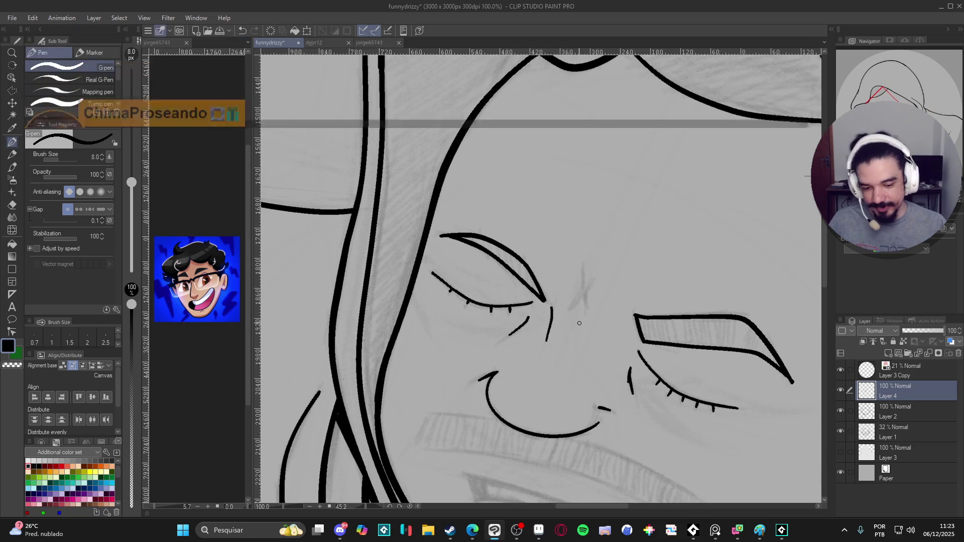
# Ink a short crease beside the right eye's inner corner, then create new empty Layer 5
pyautogui.moveTo(583, 276)
pyautogui.mouseDown()
pyautogui.moveTo(571, 311)
pyautogui.moveTo(608, 229)
pyautogui.mouseUp()
pyautogui.scroll(-3, 619, 248)
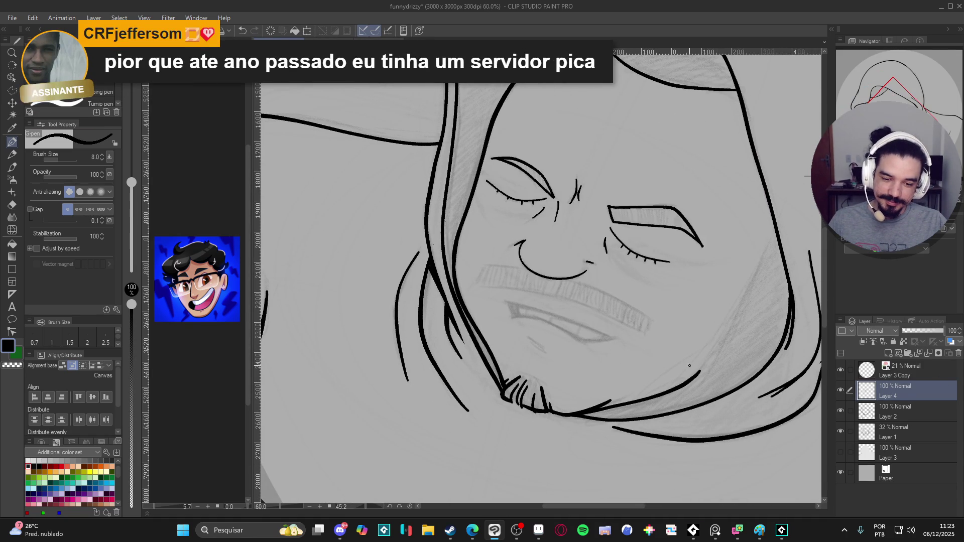
pyautogui.moveTo(583, 393); pyautogui.dragTo(538, 406)
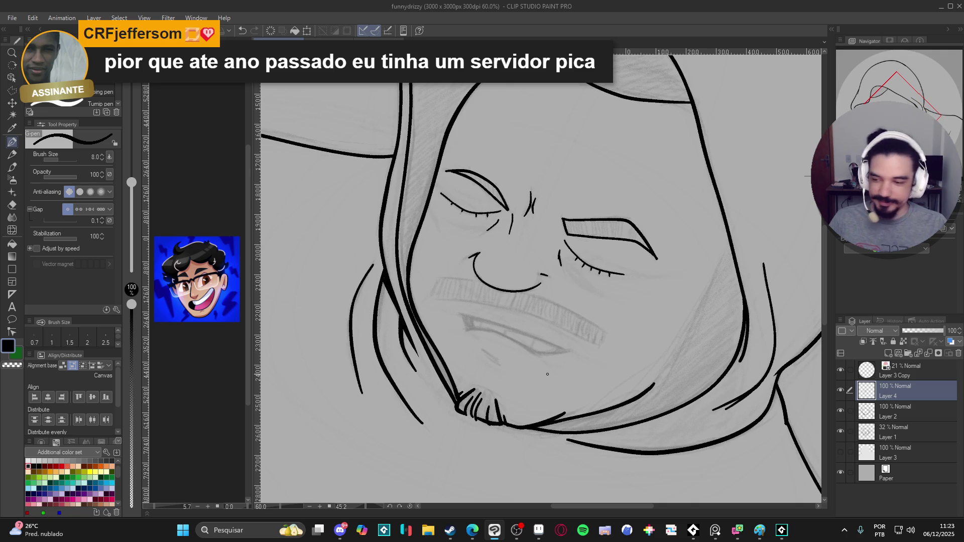
pyautogui.hotkey('ctrl', 'shift', 'n')
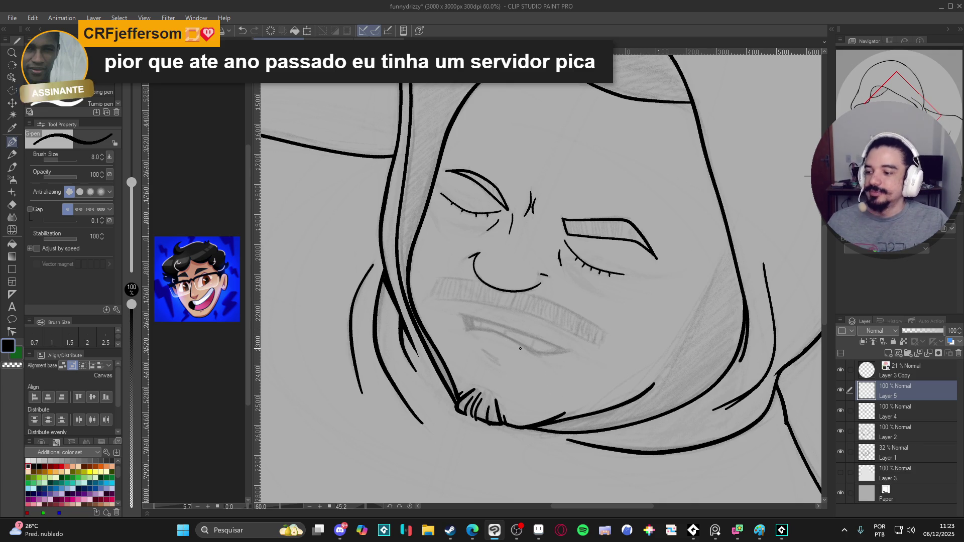
# Ink the moustache outline on Layer 5, erasing where it crosses the nose curve, and close its end
pyautogui.scroll(5, 538, 355)
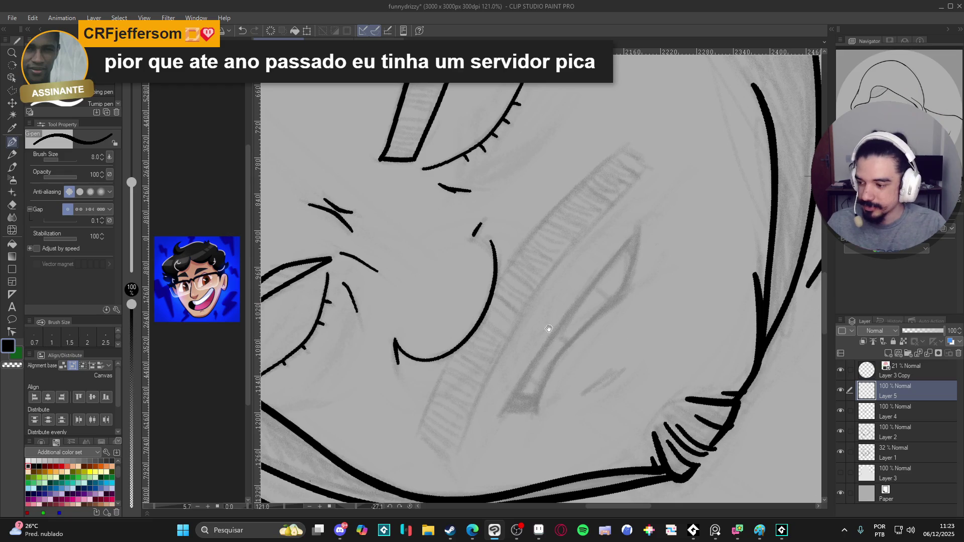
pyautogui.moveTo(624, 339); pyautogui.dragTo(689, 298)
pyautogui.moveTo(688, 107)
pyautogui.mouseDown()
pyautogui.moveTo(581, 211)
pyautogui.moveTo(513, 323)
pyautogui.moveTo(492, 380)
pyautogui.mouseUp()
pyautogui.press('e')
pyautogui.moveTo(522, 304)
pyautogui.mouseDown()
pyautogui.moveTo(513, 312)
pyautogui.moveTo(558, 242)
pyautogui.mouseUp()
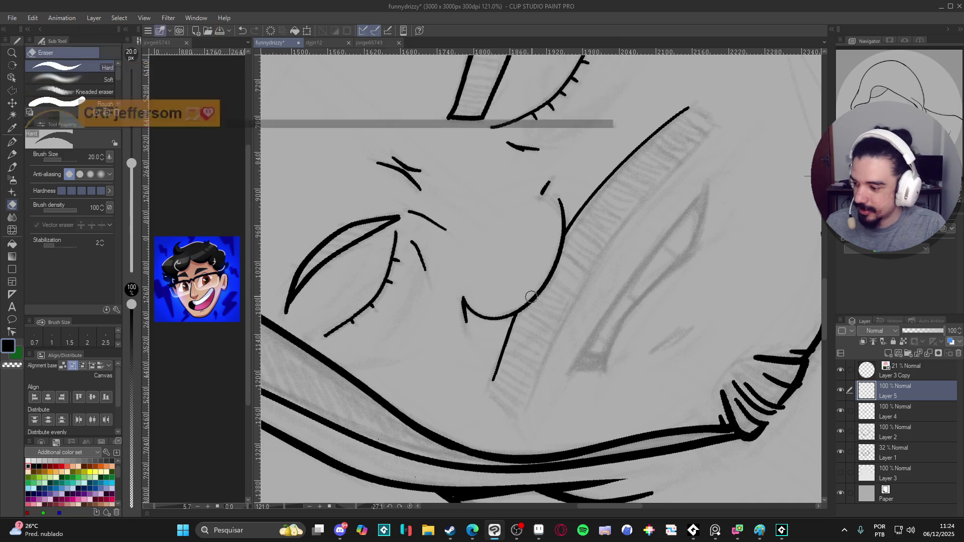
pyautogui.press('p')
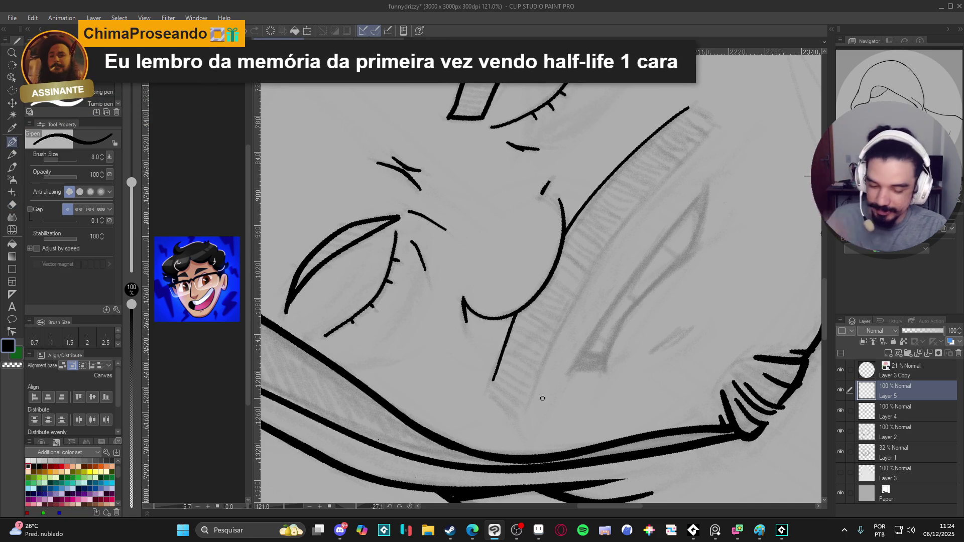
pyautogui.moveTo(490, 396); pyautogui.dragTo(512, 409)
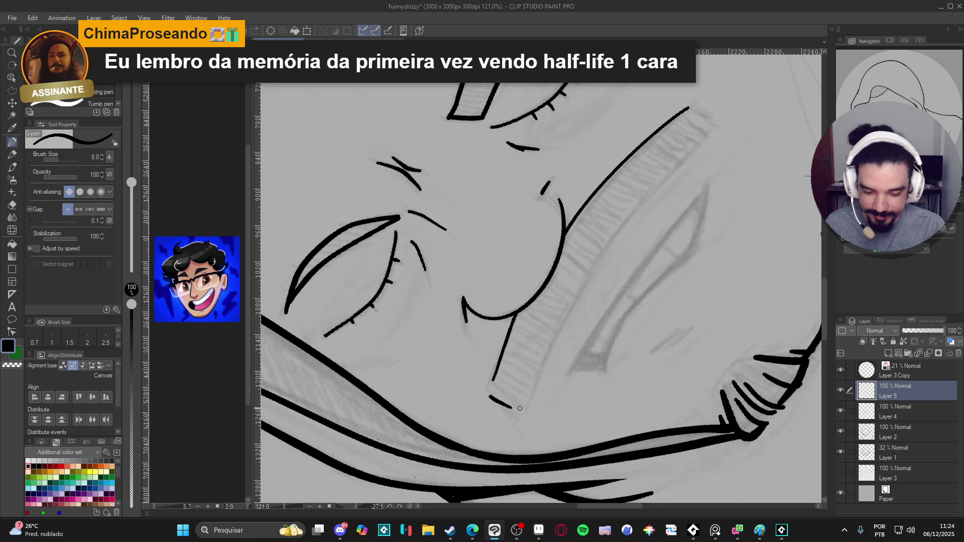
pyautogui.moveTo(692, 110)
pyautogui.mouseDown()
pyautogui.moveTo(706, 121)
pyautogui.moveTo(700, 142)
pyautogui.moveTo(593, 261)
pyautogui.moveTo(527, 403)
pyautogui.moveTo(612, 306)
pyautogui.mouseUp()
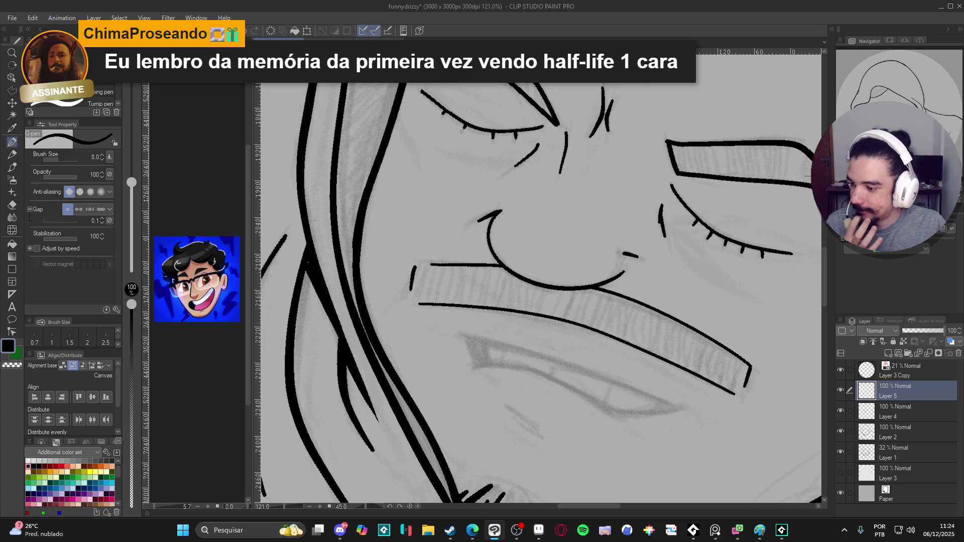
# Draw a row of hair strokes across the moustache from right to left
pyautogui.click(716, 530)
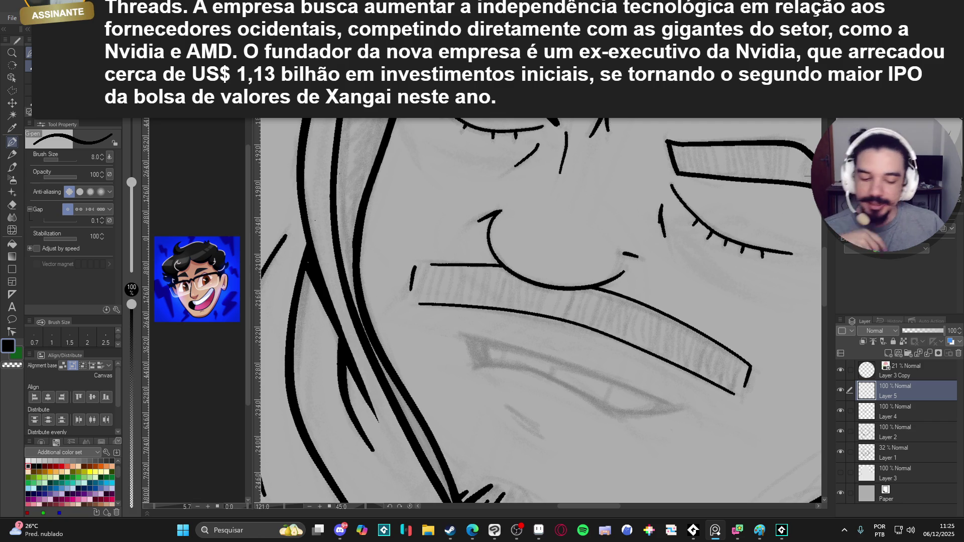
pyautogui.moveTo(553, 289); pyautogui.dragTo(541, 326)
pyautogui.hotkey('ctrl', 'z')
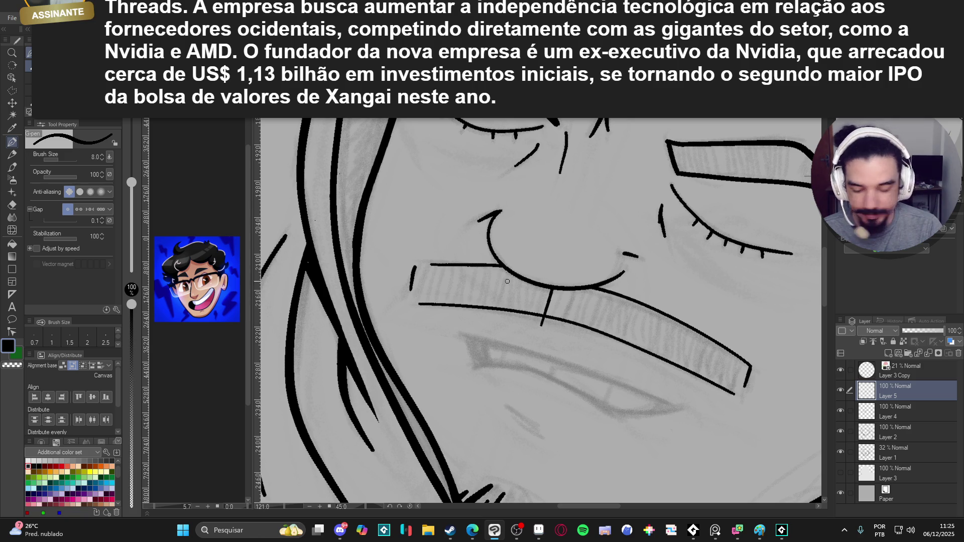
pyautogui.moveTo(531, 281); pyautogui.dragTo(512, 320)
pyautogui.moveTo(496, 267); pyautogui.dragTo(483, 314)
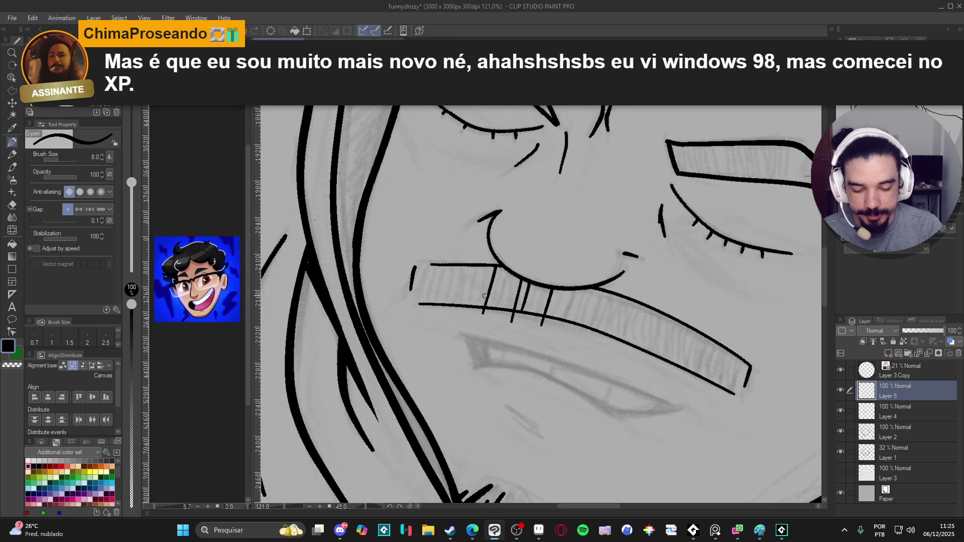
pyautogui.moveTo(490, 265); pyautogui.dragTo(480, 303)
pyautogui.moveTo(470, 266)
pyautogui.mouseDown()
pyautogui.moveTo(456, 311)
pyautogui.moveTo(450, 279)
pyautogui.moveTo(444, 307)
pyautogui.mouseUp()
pyautogui.moveTo(433, 265); pyautogui.dragTo(431, 286)
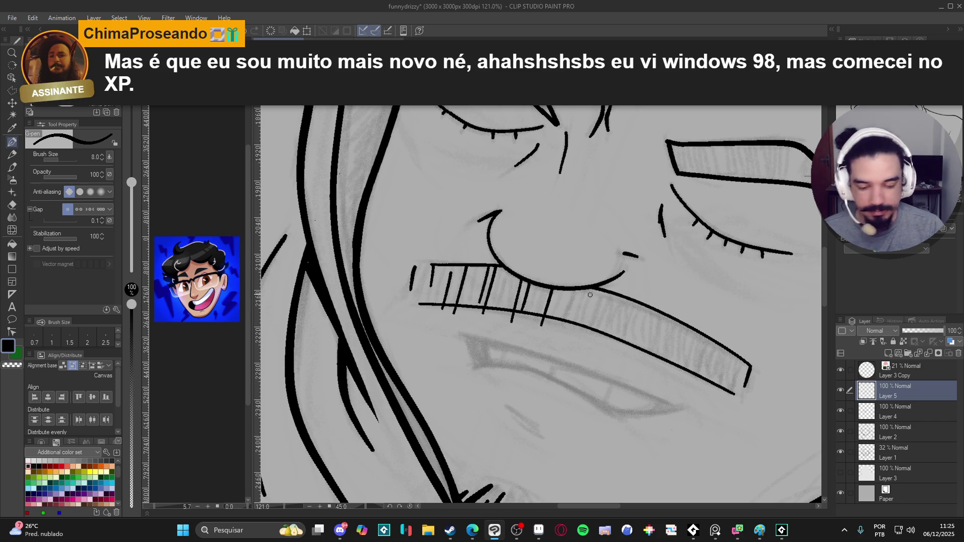
pyautogui.scroll(-4, 614, 270)
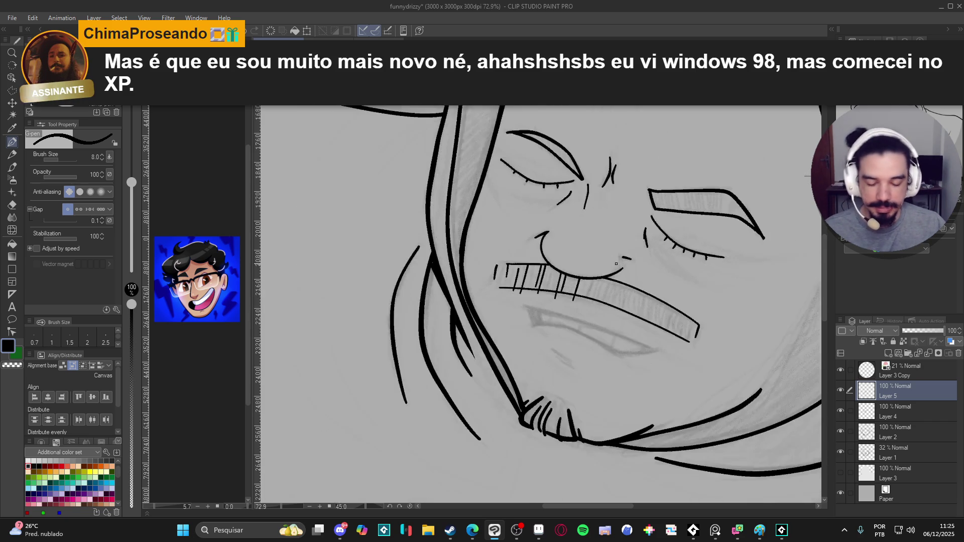
pyautogui.scroll(2, 647, 331)
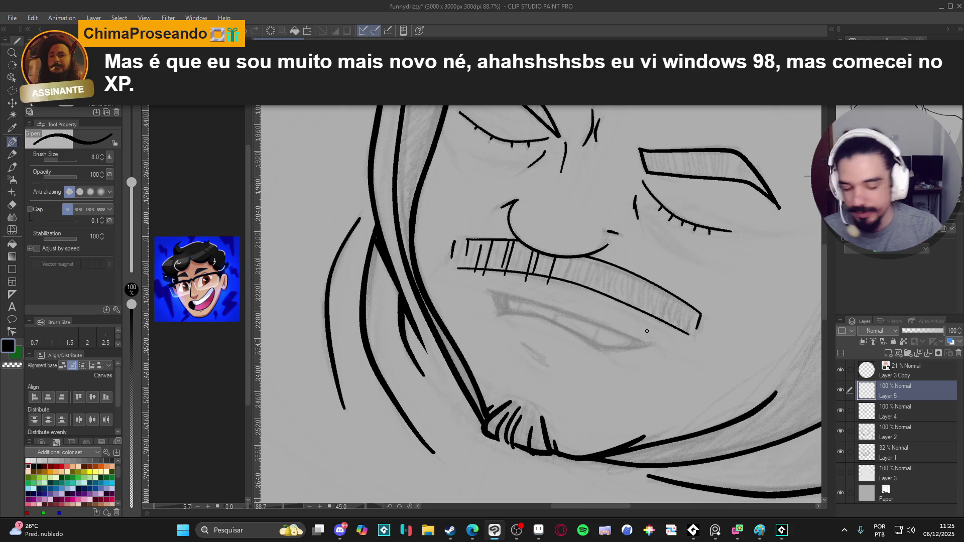
# Add slanted tooth lines along the upper teeth to their right end, redoing misplaced strokes
pyautogui.moveTo(573, 258); pyautogui.dragTo(564, 286)
pyautogui.hotkey('ctrl', 'z')
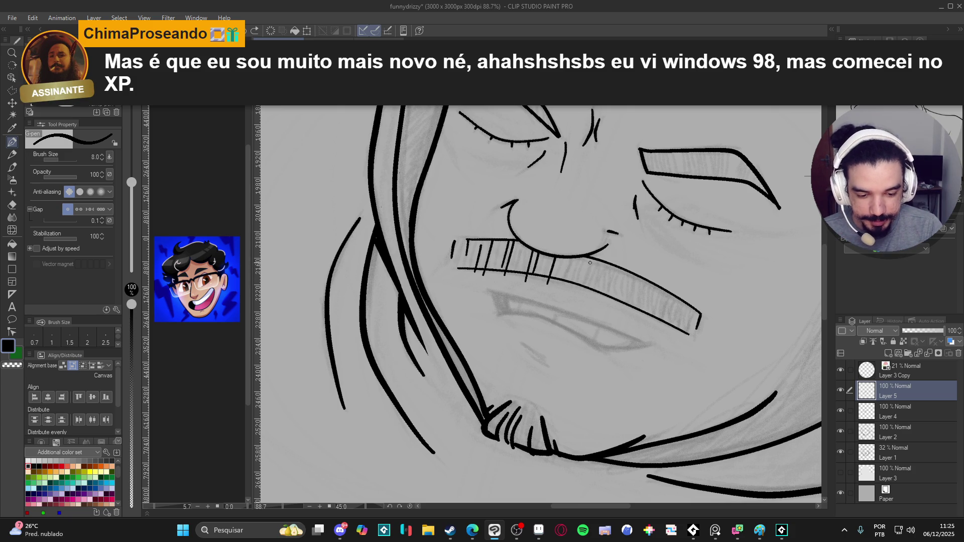
pyautogui.moveTo(579, 259); pyautogui.dragTo(582, 293)
pyautogui.hotkey('ctrl', 'z')
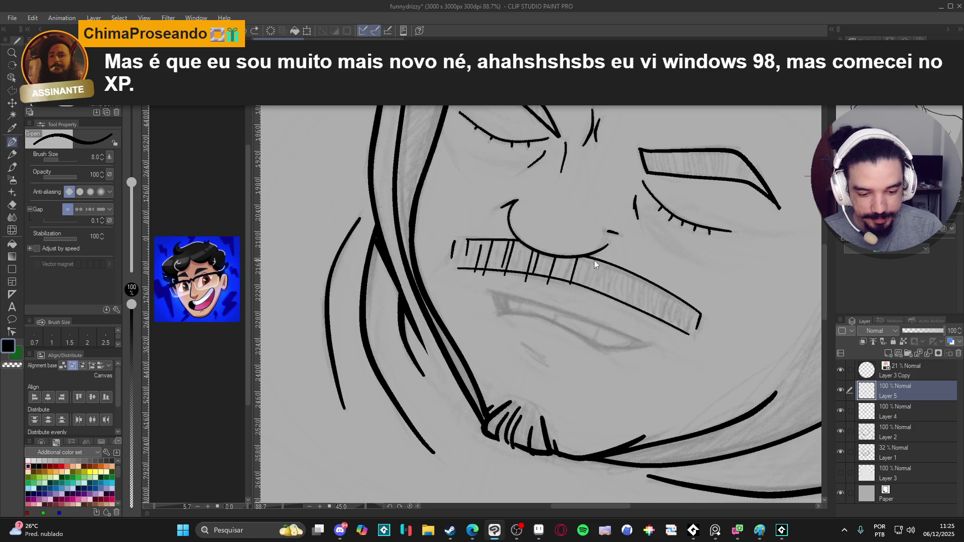
pyautogui.moveTo(591, 258); pyautogui.dragTo(586, 300)
pyautogui.hotkey('ctrl', 'z')
pyautogui.hotkey('ctrl', 'z')
pyautogui.hotkey('ctrl', 'z')
pyautogui.moveTo(597, 258)
pyautogui.mouseDown()
pyautogui.moveTo(588, 295)
pyautogui.moveTo(608, 294)
pyautogui.mouseUp()
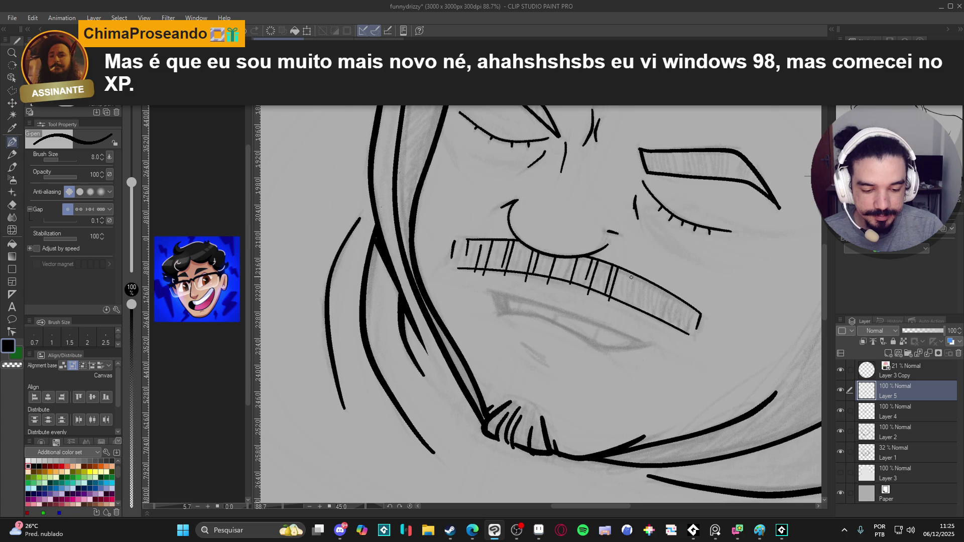
pyautogui.moveTo(632, 276)
pyautogui.mouseDown()
pyautogui.moveTo(629, 302)
pyautogui.moveTo(647, 311)
pyautogui.mouseUp()
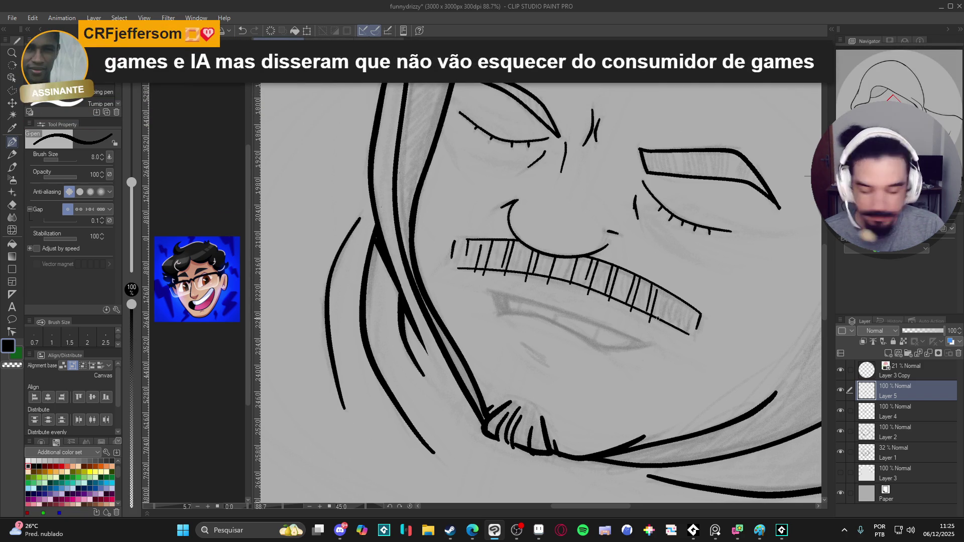
pyautogui.moveTo(657, 292)
pyautogui.mouseDown()
pyautogui.moveTo(652, 315)
pyautogui.moveTo(686, 325)
pyautogui.moveTo(687, 335)
pyautogui.mouseUp()
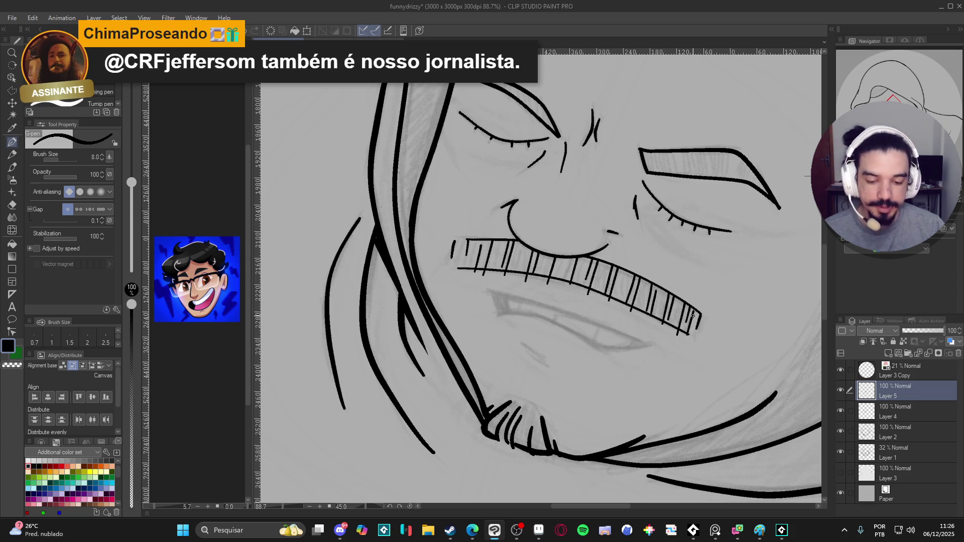
# Straighten the canvas and ink the curved lower lip line, undoing stray strokes
pyautogui.scroll(-3, 693, 315)
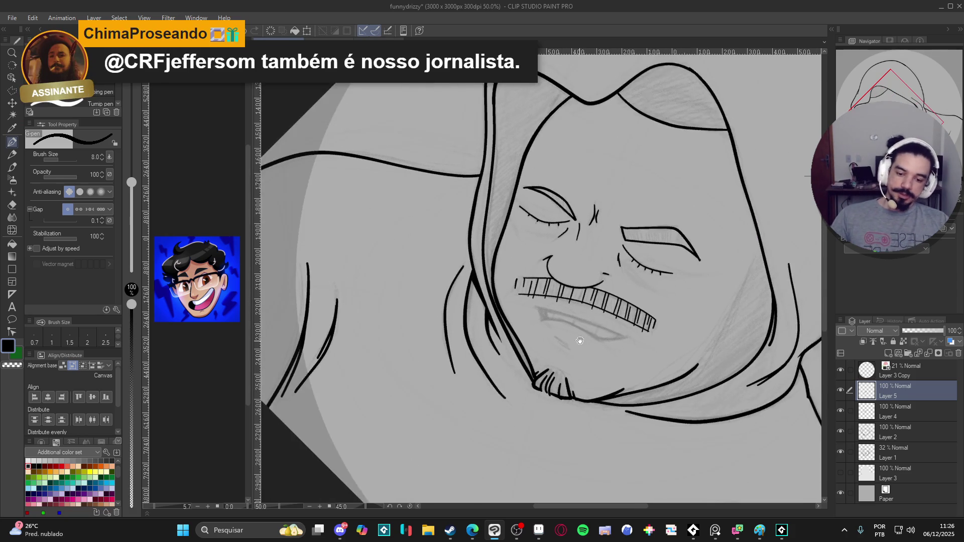
pyautogui.press('r')
pyautogui.moveTo(628, 318)
pyautogui.mouseDown()
pyautogui.moveTo(713, 281)
pyautogui.moveTo(756, 224)
pyautogui.mouseUp()
pyautogui.scroll(6, 644, 249)
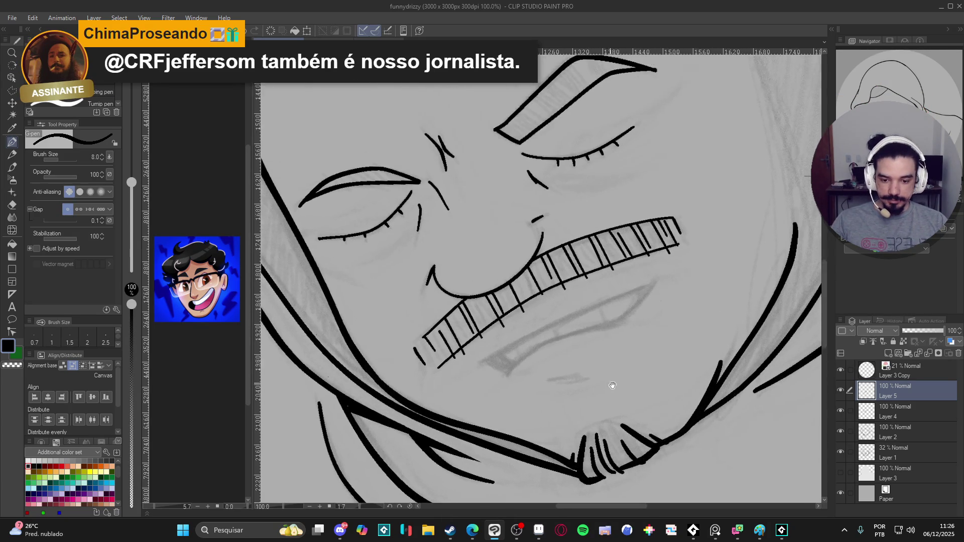
pyautogui.scroll(1, 624, 402)
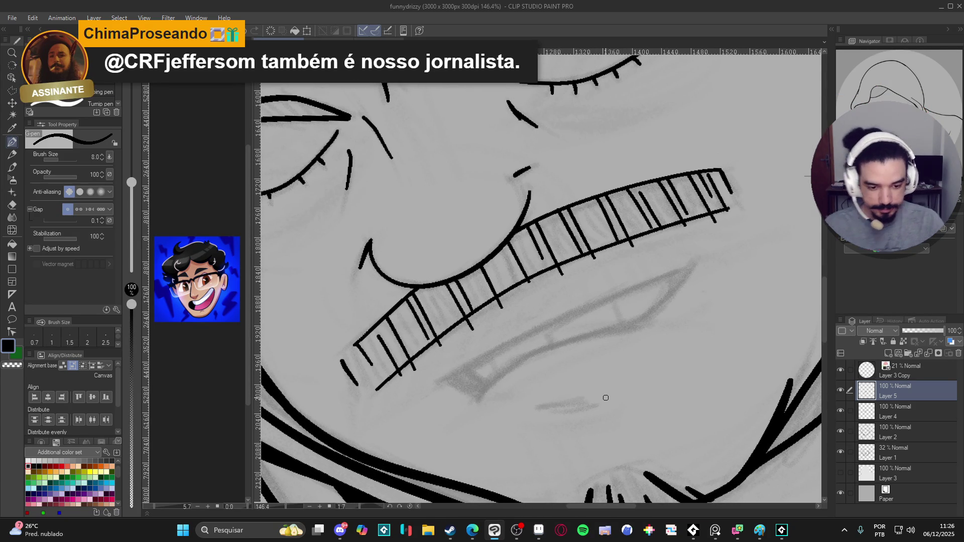
pyautogui.hotkey('ctrl', 'z')
pyautogui.moveTo(696, 263)
pyautogui.mouseDown()
pyautogui.moveTo(535, 327)
pyautogui.moveTo(442, 385)
pyautogui.moveTo(720, 252)
pyautogui.moveTo(650, 317)
pyautogui.mouseUp()
pyautogui.hotkey('ctrl', 'z')
pyautogui.hotkey('ctrl', 'z')
pyautogui.moveTo(693, 265)
pyautogui.mouseDown()
pyautogui.moveTo(648, 315)
pyautogui.moveTo(622, 327)
pyautogui.moveTo(631, 326)
pyautogui.moveTo(511, 365)
pyautogui.moveTo(470, 406)
pyautogui.moveTo(430, 350)
pyautogui.moveTo(410, 265)
pyautogui.moveTo(422, 219)
pyautogui.mouseUp()
pyautogui.moveTo(471, 263)
pyautogui.mouseDown()
pyautogui.moveTo(480, 371)
pyautogui.moveTo(468, 360)
pyautogui.mouseUp()
# Fill the gap at the lower lip's corner with black using the Fill tool
pyautogui.hotkey('ctrl', 'z')
pyautogui.press('g')
pyautogui.click(473, 364)
pyautogui.press('p')
pyautogui.hotkey('ctrl', 'z')
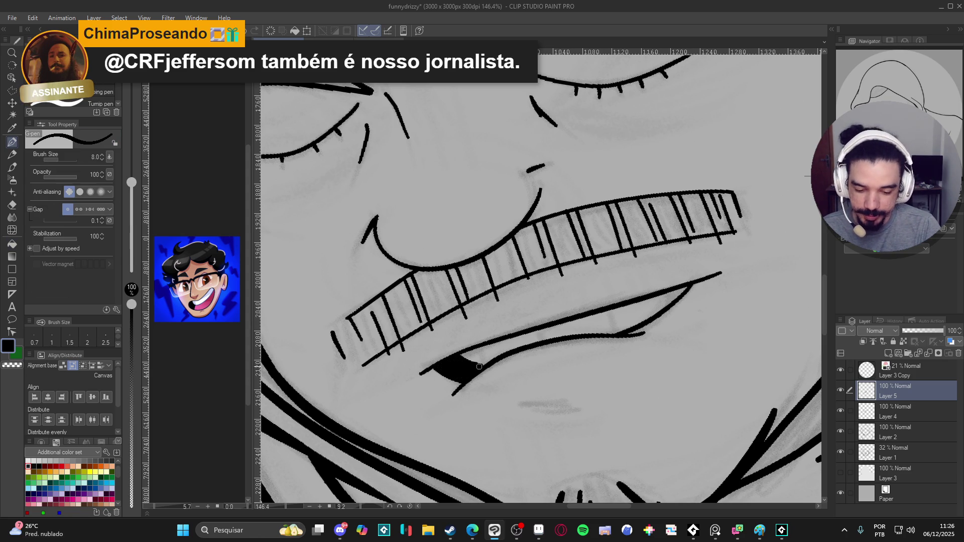
pyautogui.press('w')
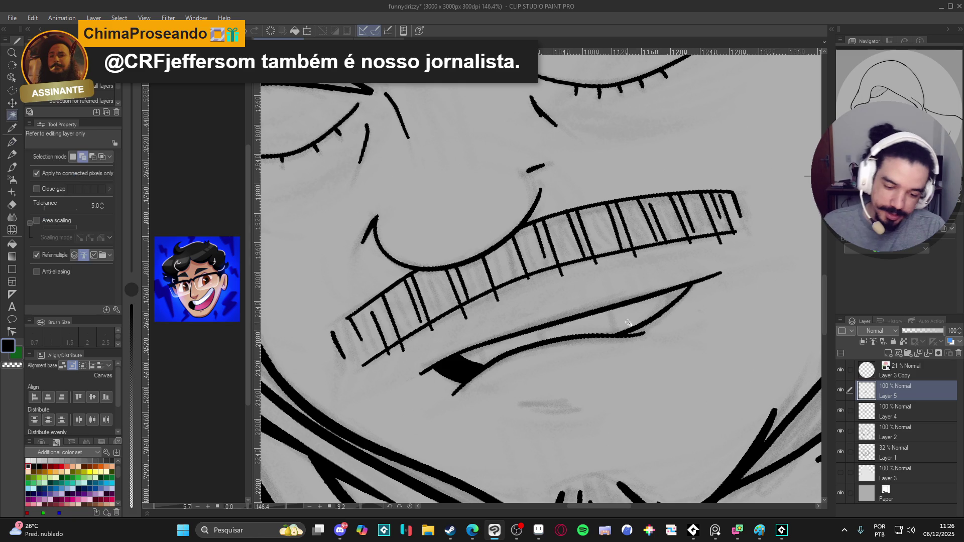
pyautogui.press('p')
# Lower the pen to size 6 and add small lower-tooth ticks and mouth-corner creases
pyautogui.moveTo(538, 330); pyautogui.dragTo(541, 341)
pyautogui.press('[')
pyautogui.moveTo(610, 311); pyautogui.dragTo(613, 334)
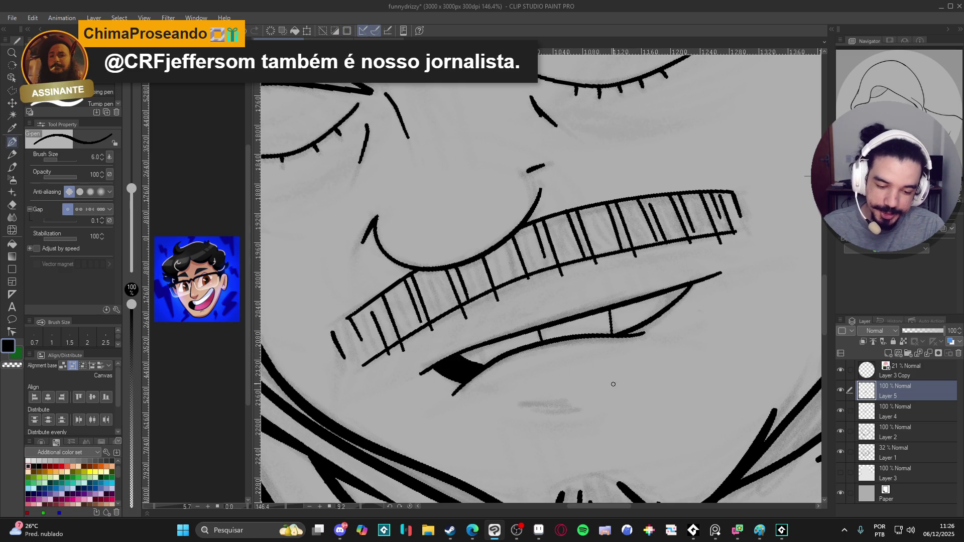
pyautogui.moveTo(661, 291); pyautogui.dragTo(665, 308)
pyautogui.moveTo(477, 351); pyautogui.dragTo(484, 364)
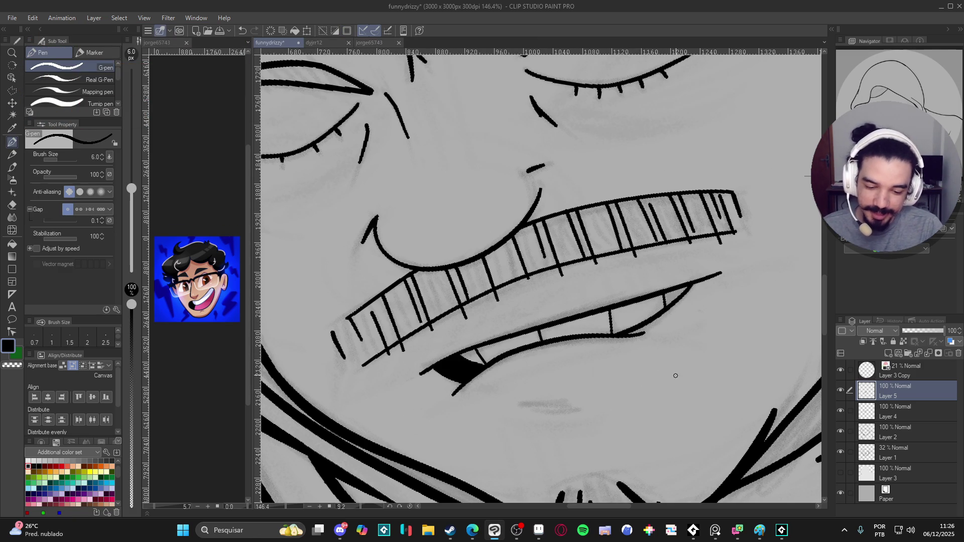
pyautogui.moveTo(650, 419); pyautogui.dragTo(655, 359)
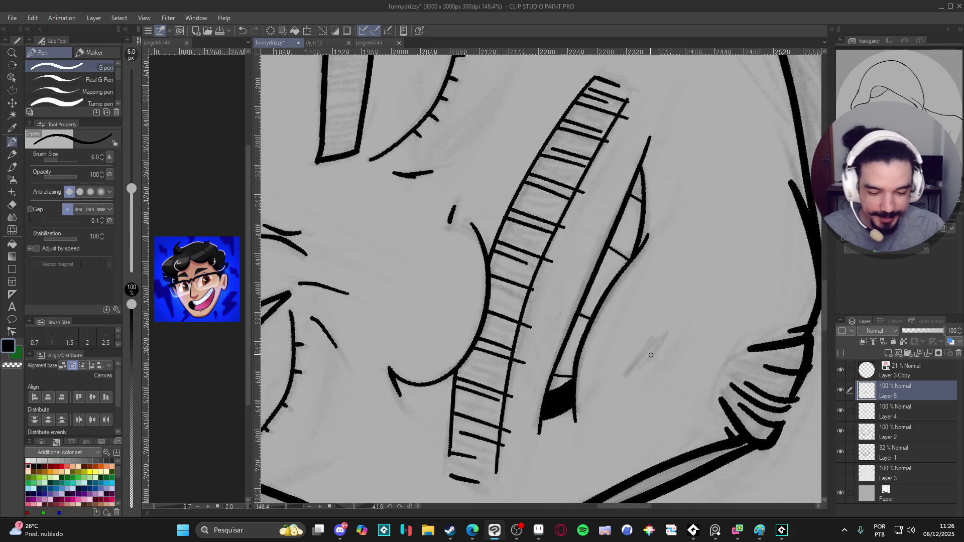
pyautogui.moveTo(654, 335); pyautogui.dragTo(613, 405)
# Reset the canvas rotation and zoom out to see the whole hooded figure
pyautogui.press('r')
pyautogui.scroll(-6, 618, 403)
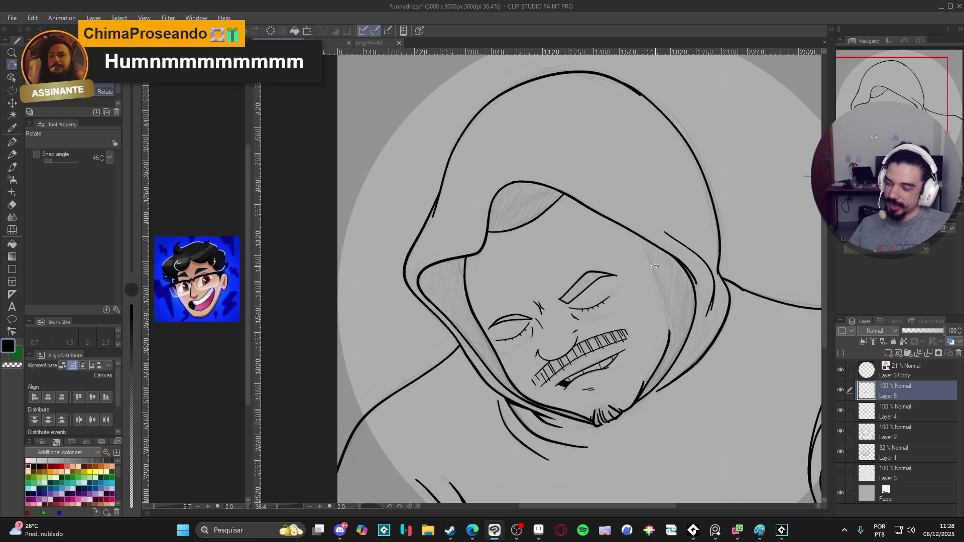
pyautogui.scroll(-2, 598, 296)
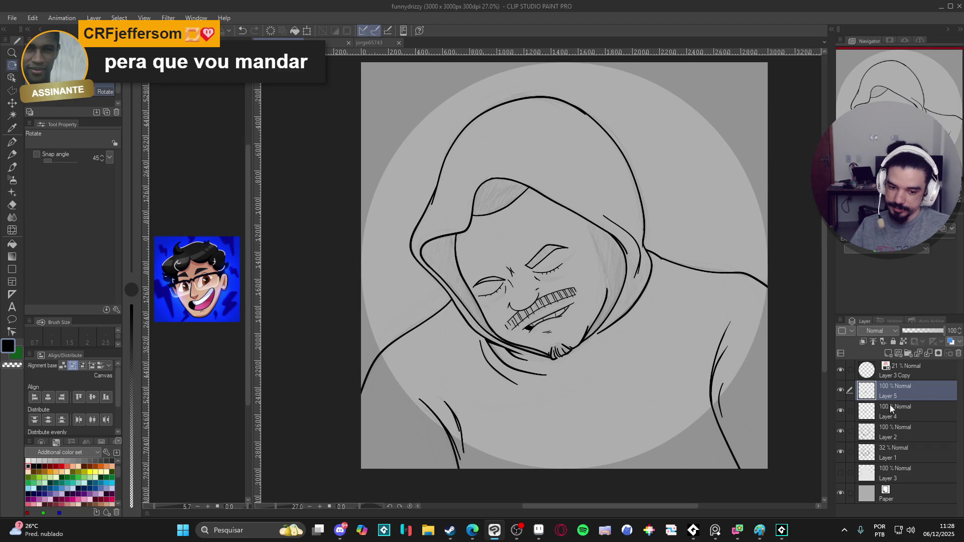
pyautogui.click(843, 391)
pyautogui.click(842, 391)
pyautogui.click(842, 390)
pyautogui.click(842, 391)
pyautogui.click(842, 412)
pyautogui.click(841, 415)
pyautogui.click(840, 414)
pyautogui.click(840, 415)
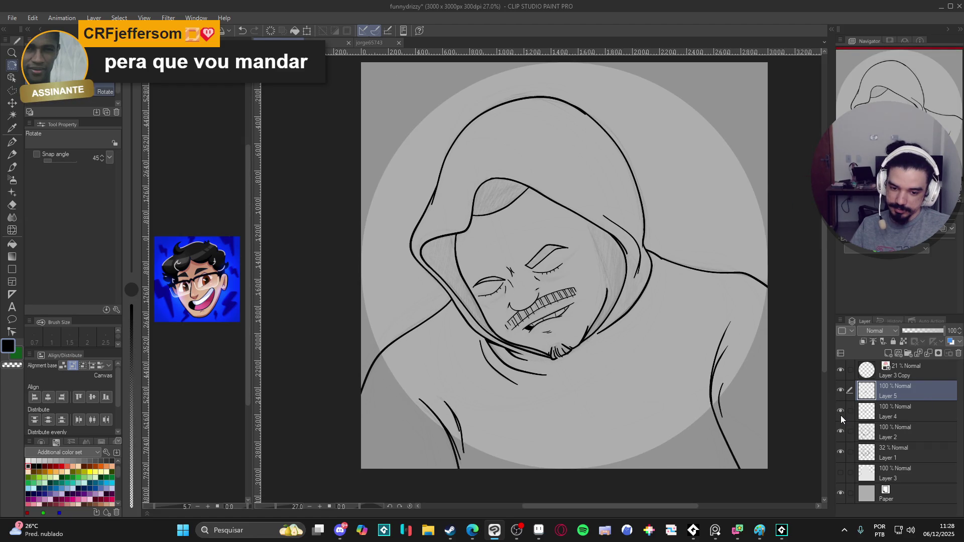
pyautogui.click(841, 415)
pyautogui.click(841, 415)
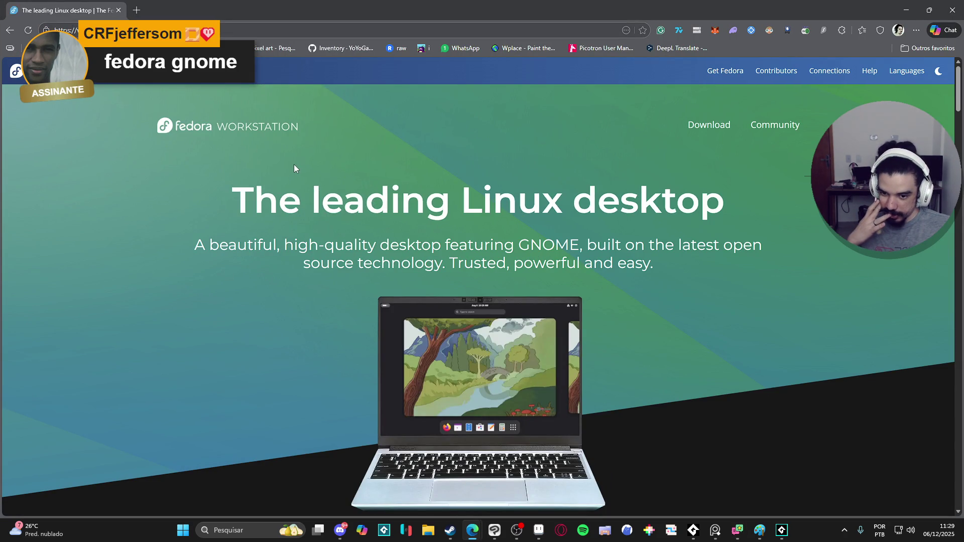
# Scroll down through the open Fedora page
pyautogui.scroll(-4, 293, 165)
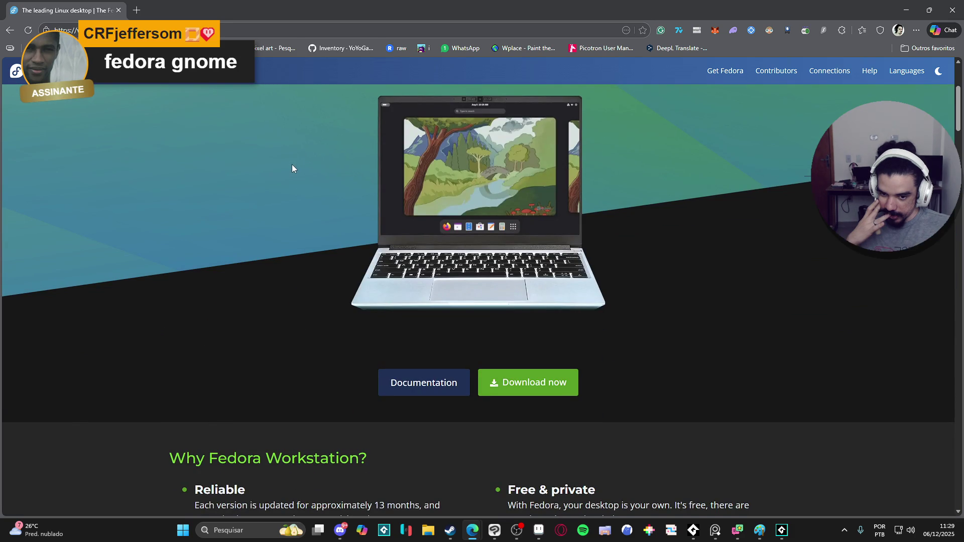
pyautogui.scroll(-3, 289, 167)
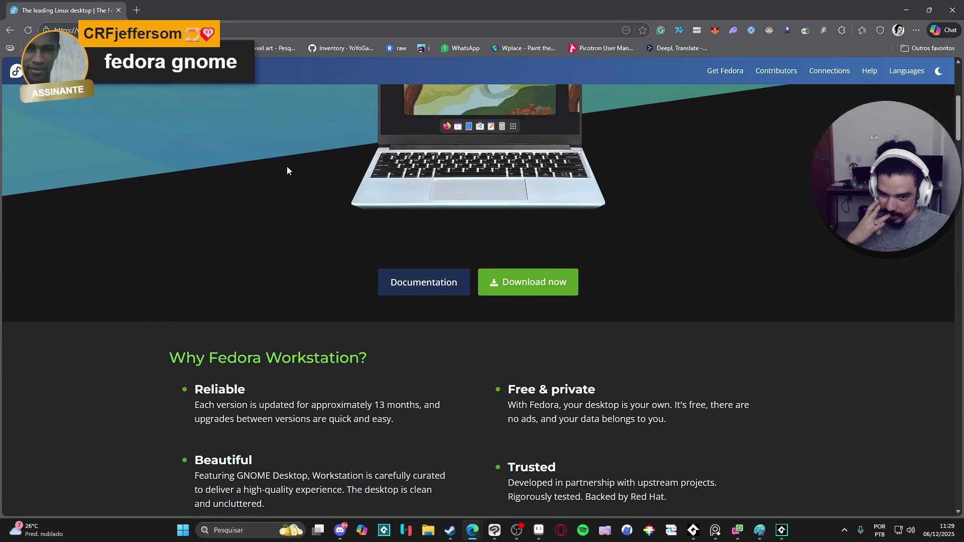
pyautogui.scroll(-5, 285, 167)
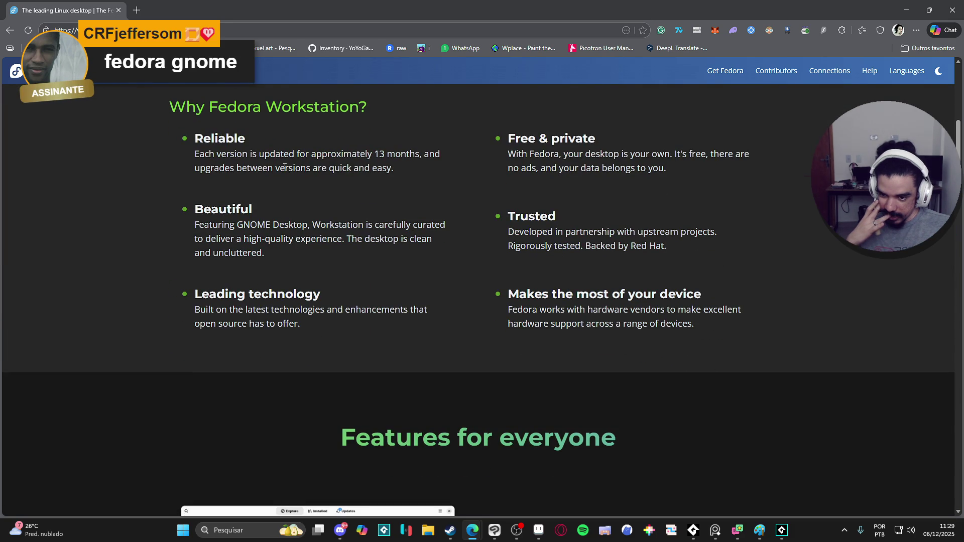
pyautogui.scroll(-3, 284, 167)
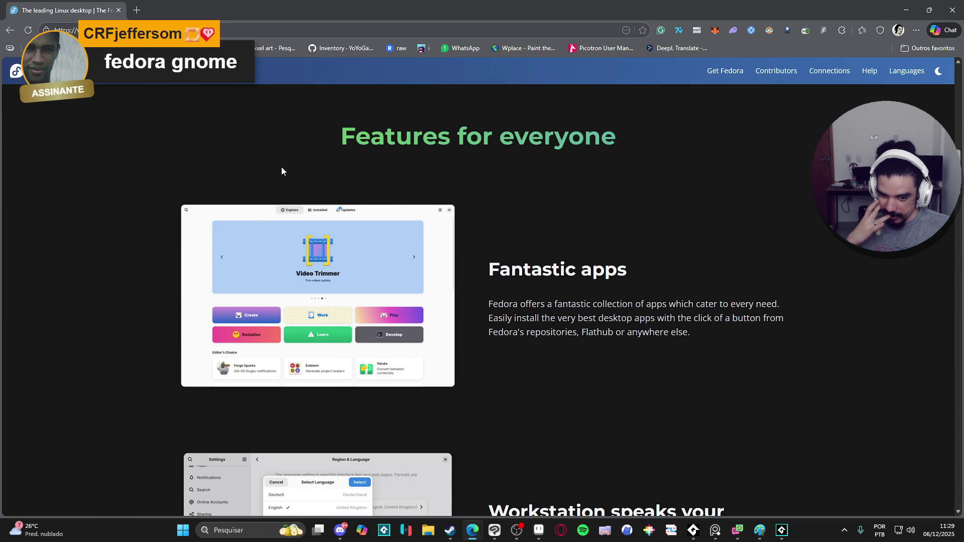
pyautogui.scroll(-6, 281, 171)
pyautogui.scroll(-5, 281, 170)
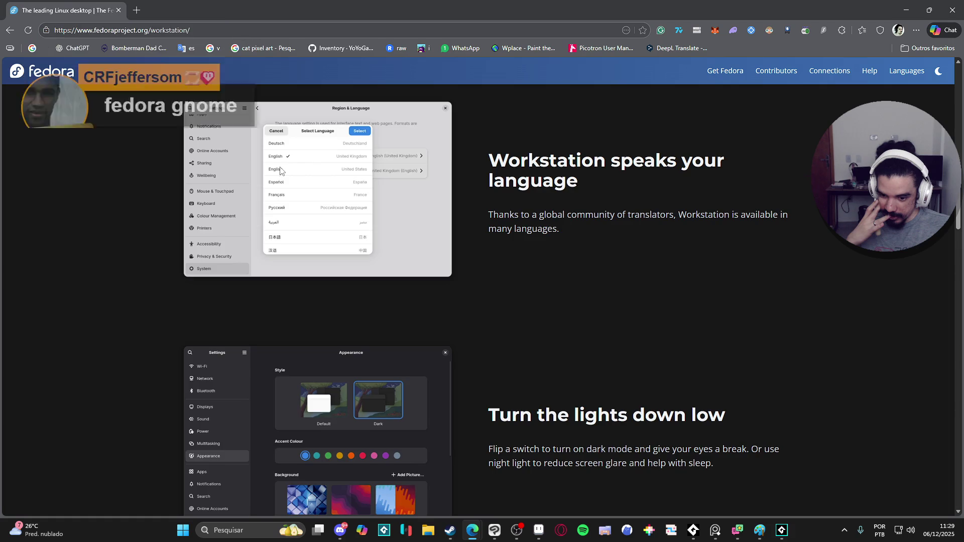
pyautogui.scroll(-5, 278, 172)
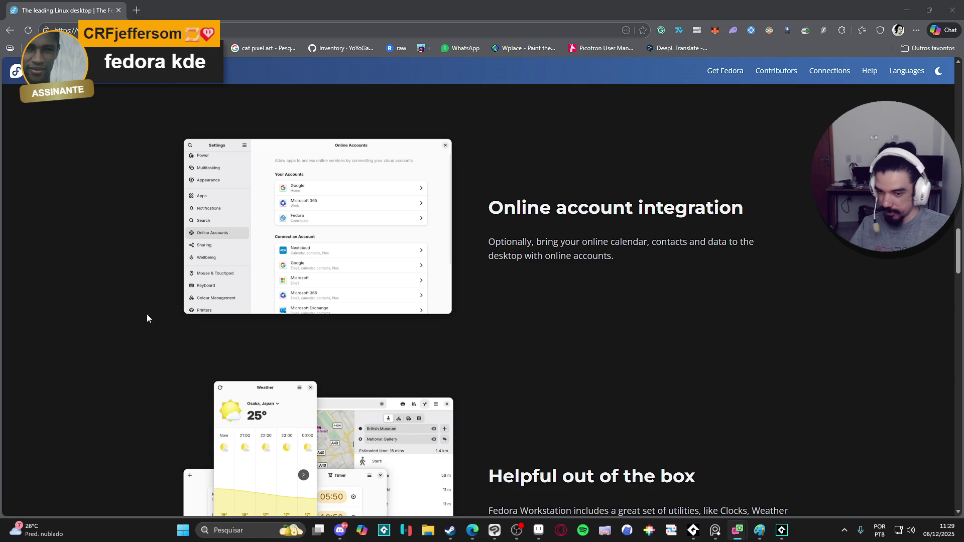
# Load the Fedora KDE page in a new tab from the pasted address and read through it
pyautogui.click(136, 10)
pyautogui.hotkey('ctrl', 'v')
pyautogui.press('Return')
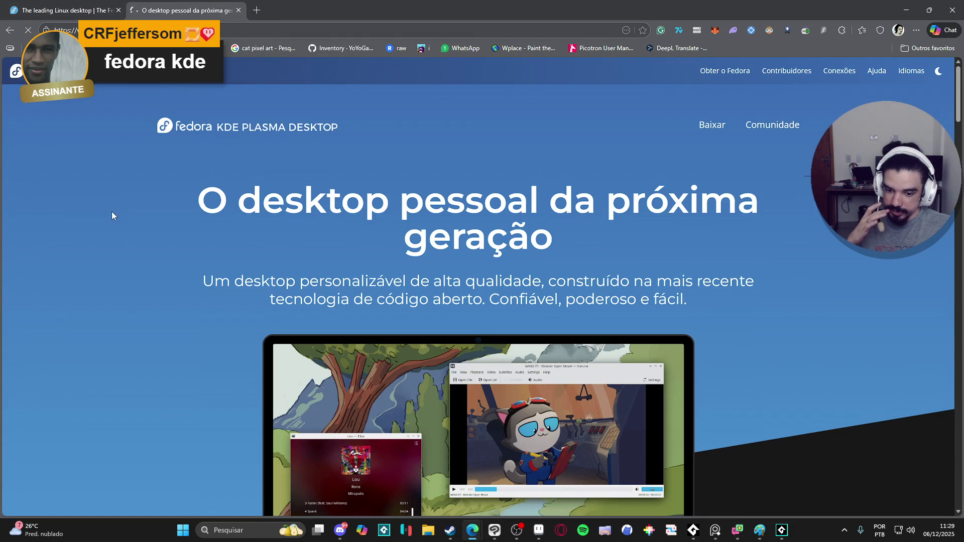
pyautogui.scroll(-3, 110, 212)
pyautogui.scroll(-1, 105, 210)
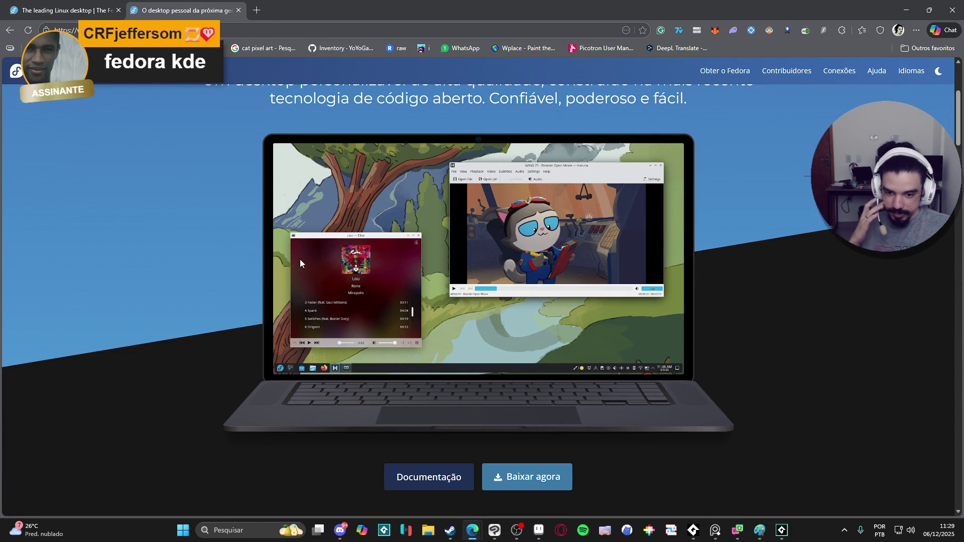
pyautogui.scroll(-2, 185, 223)
pyautogui.scroll(-12, 185, 223)
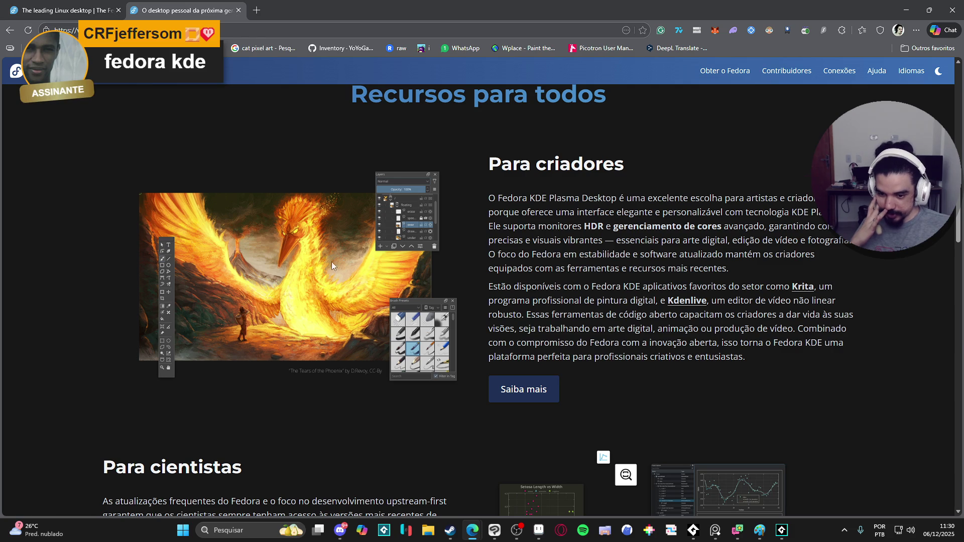
pyautogui.scroll(-5, 95, 252)
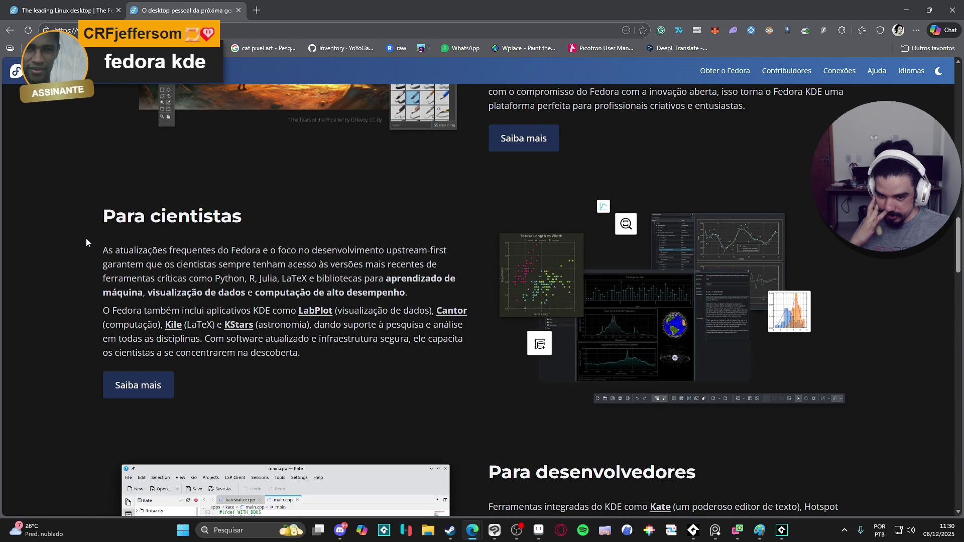
pyautogui.scroll(-1, 83, 237)
pyautogui.scroll(-6, 81, 243)
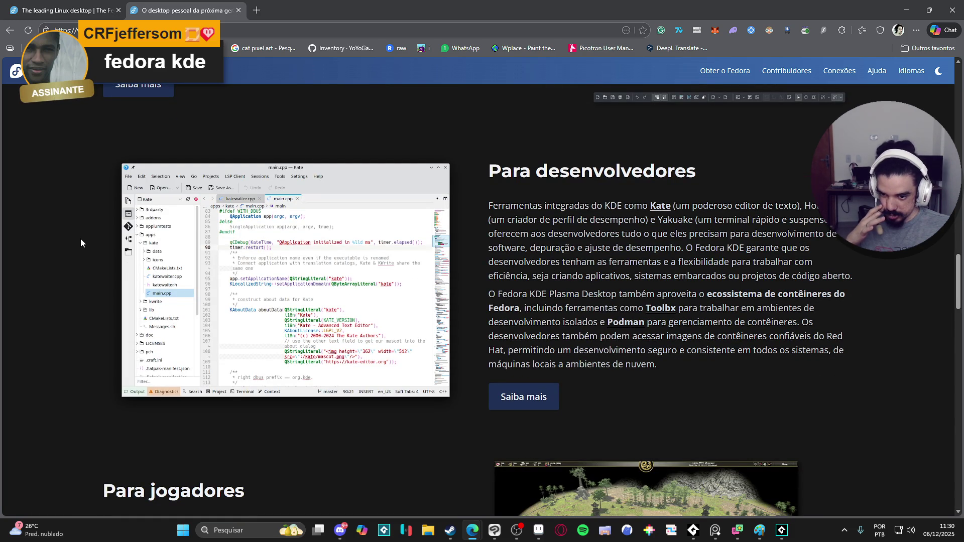
pyautogui.scroll(-5, 80, 239)
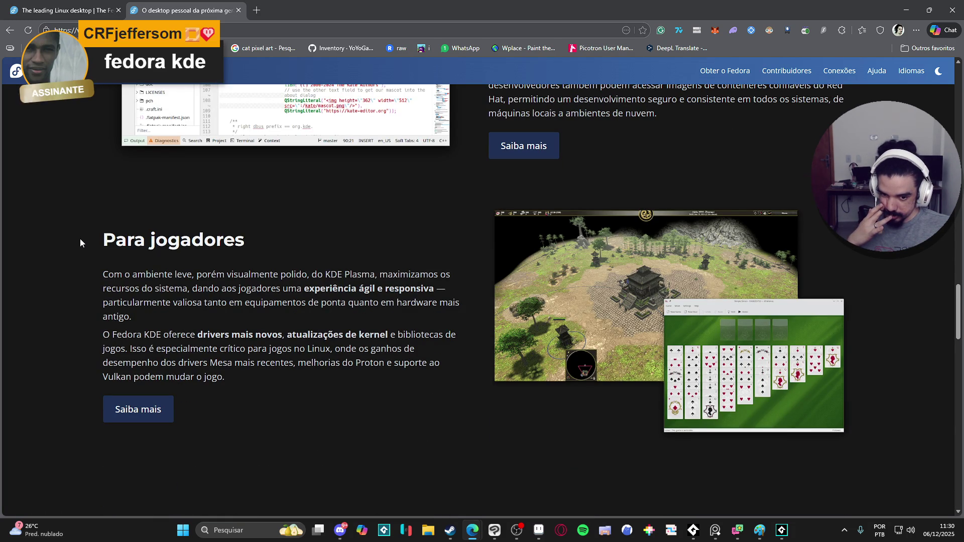
pyautogui.scroll(-10, 79, 240)
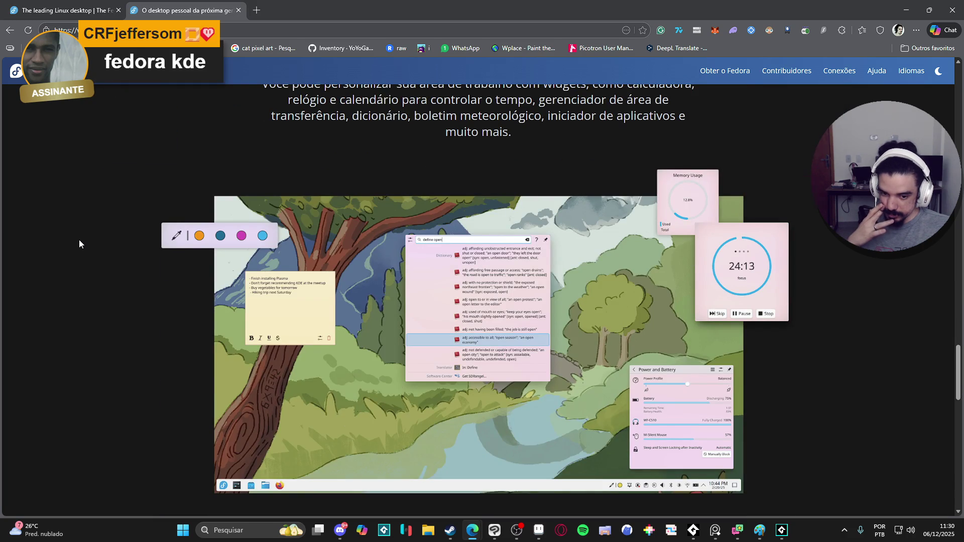
pyautogui.scroll(-1, 79, 240)
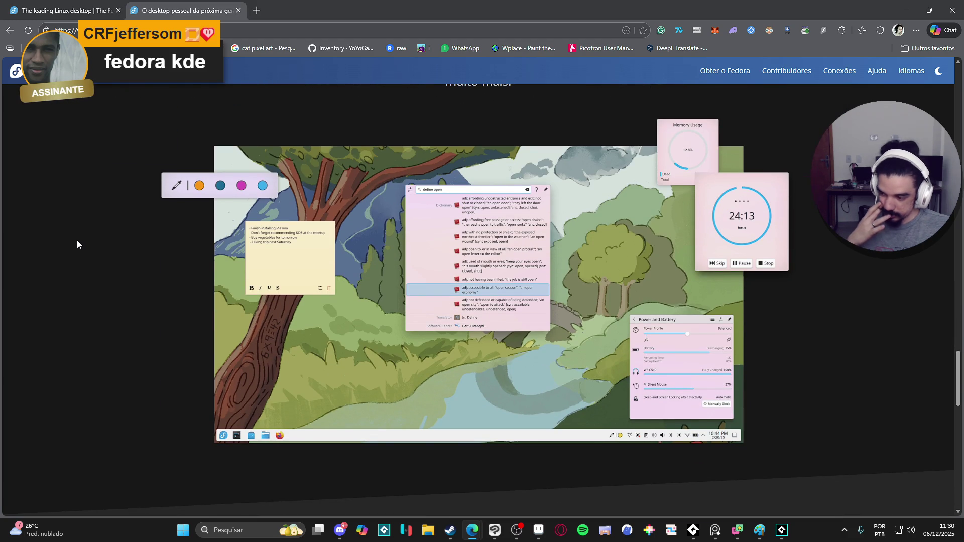
pyautogui.scroll(-15, 75, 241)
pyautogui.scroll(20, 76, 242)
pyautogui.scroll(20, 89, 274)
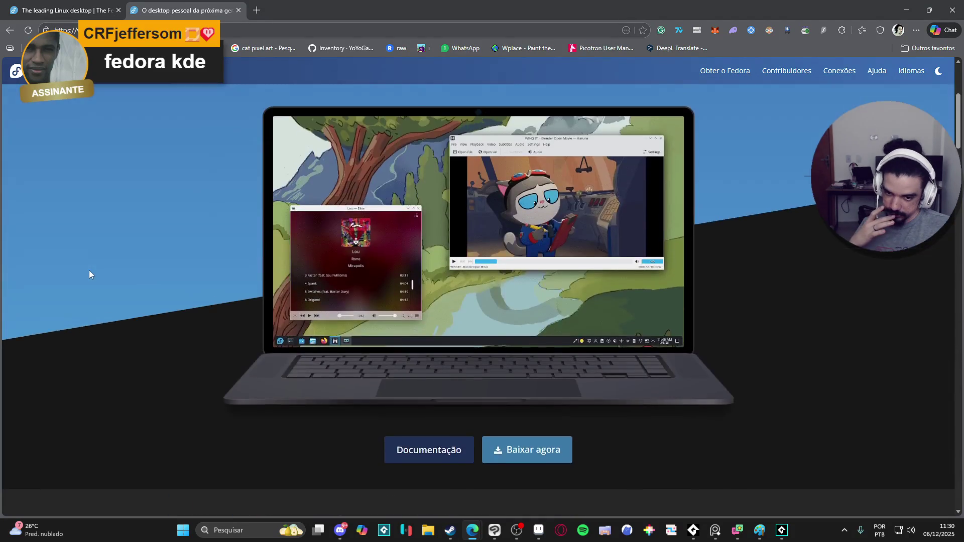
pyautogui.scroll(5, 89, 274)
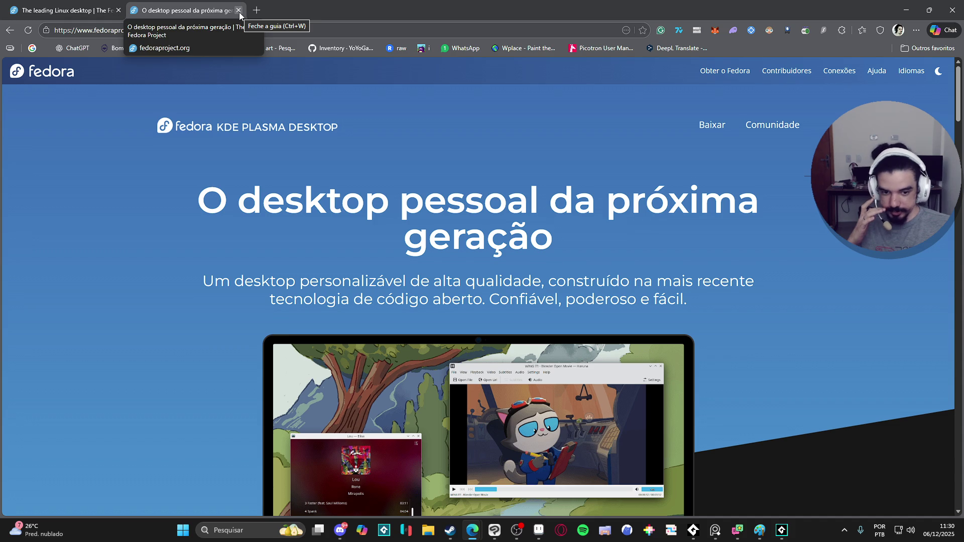
pyautogui.scroll(-4, 238, 145)
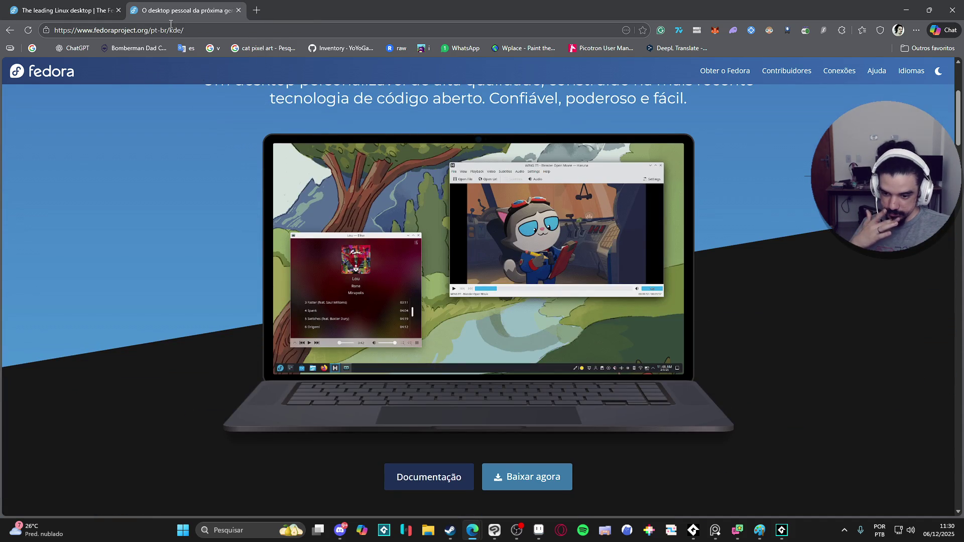
# Glance over the Fedora Workstation tab, then close Edge to return to Clip Studio Paint
pyautogui.click(104, 5)
pyautogui.scroll(-5, 118, 197)
pyautogui.scroll(20, 118, 196)
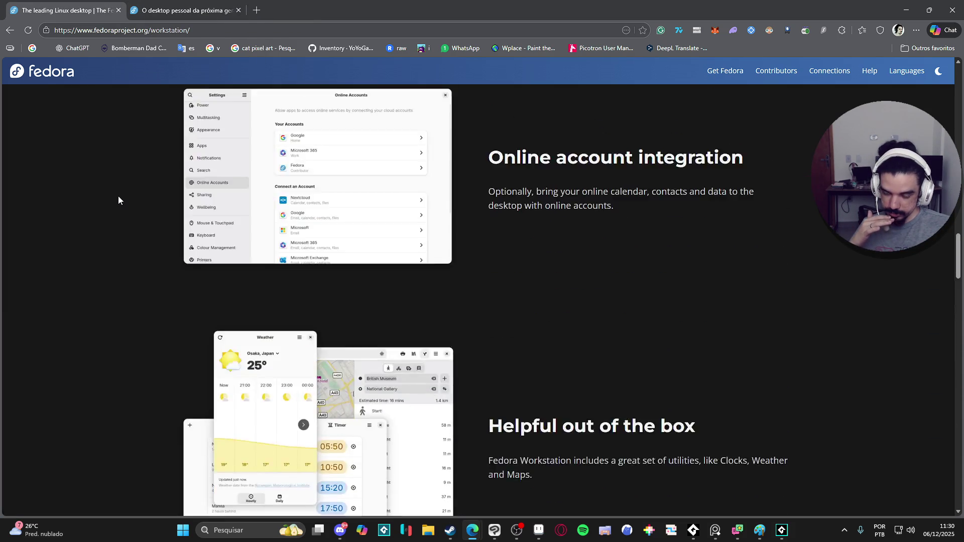
pyautogui.scroll(15, 125, 198)
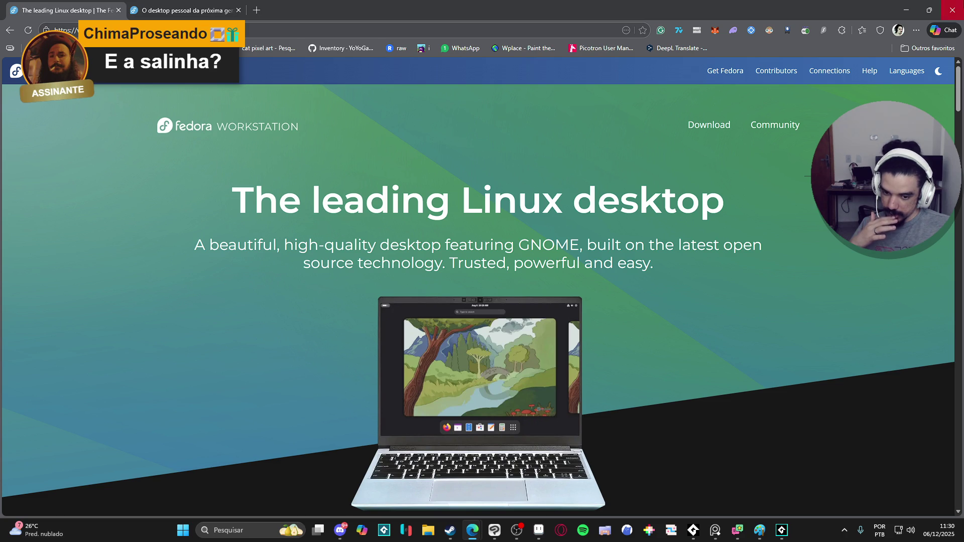
pyautogui.click(953, 9)
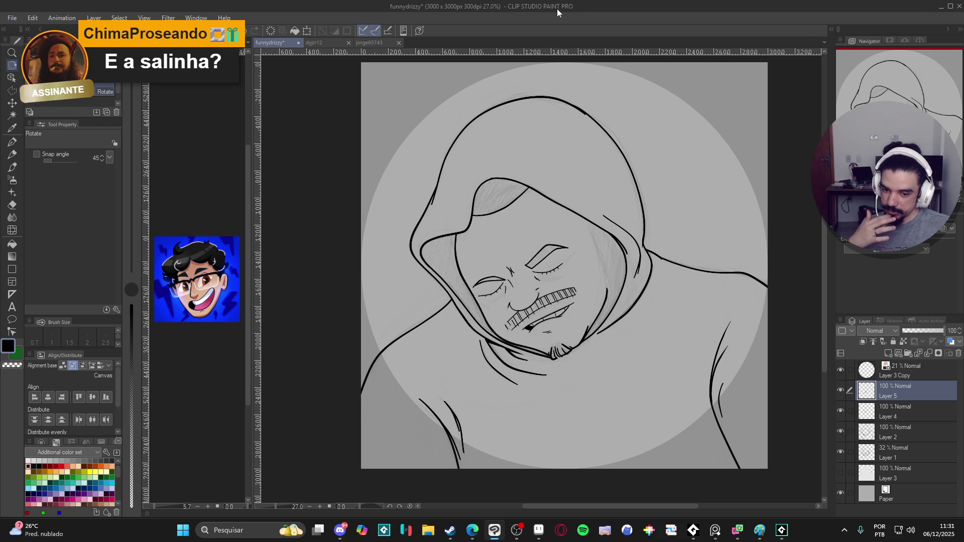
# Check the teeth layer's visibility and bring Clip Studio Paint back to the front
pyautogui.click(841, 392)
pyautogui.click(841, 391)
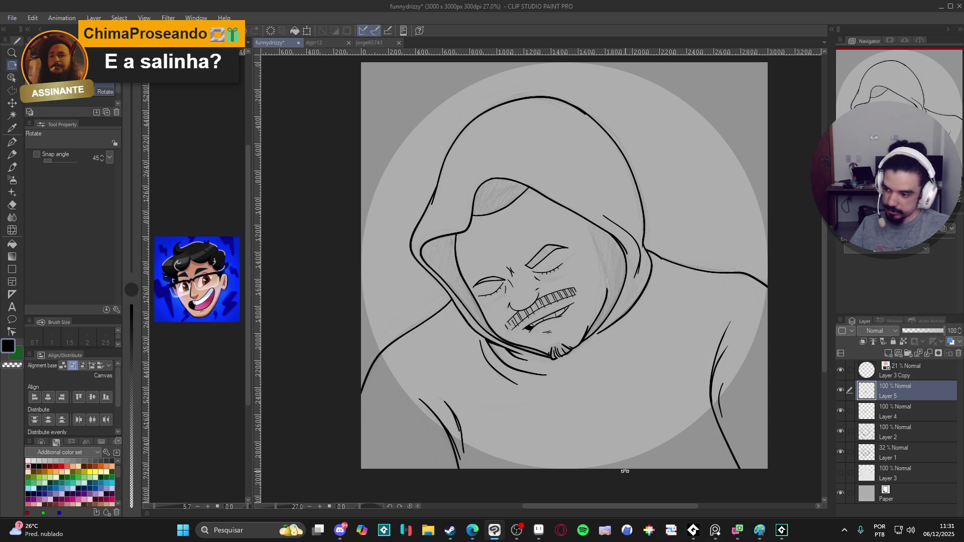
pyautogui.click(540, 532)
pyautogui.click(540, 533)
pyautogui.click(739, 538)
pyautogui.click(739, 538)
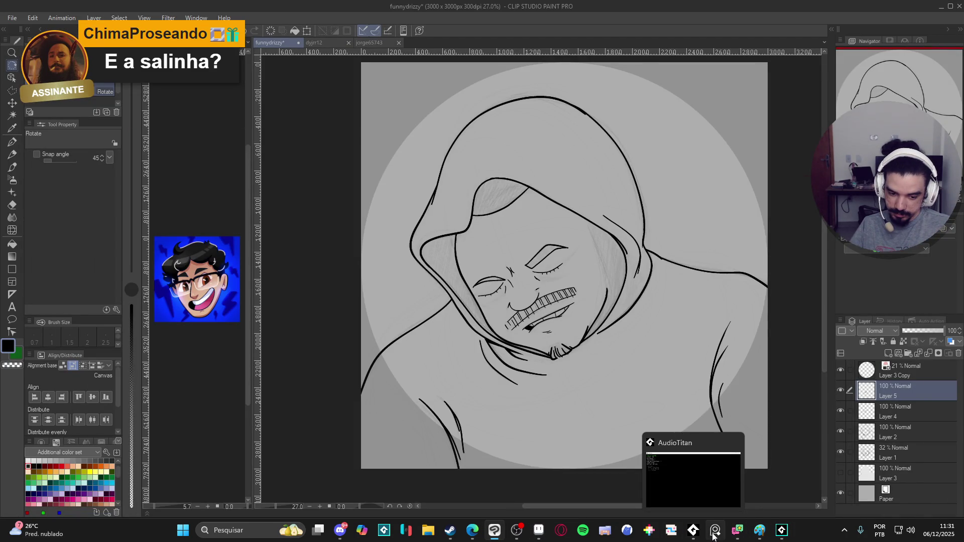
pyautogui.click(711, 537)
pyautogui.click(318, 273)
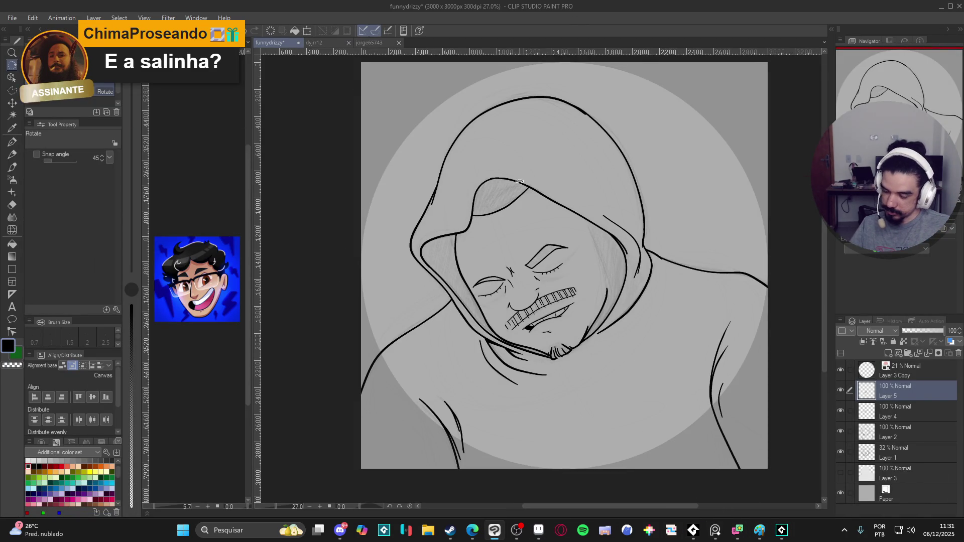
# Compare the teeth and Layer 4 lines, then merge the teeth layer down into Layer 4
pyautogui.click(842, 393)
pyautogui.click(843, 392)
pyautogui.click(839, 412)
pyautogui.click(840, 410)
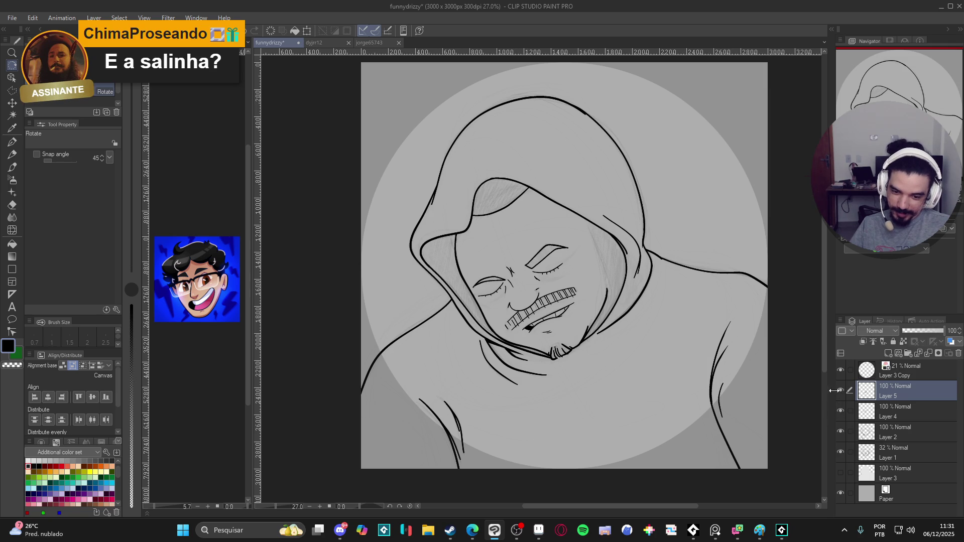
pyautogui.click(840, 387)
pyautogui.click(840, 387)
pyautogui.hotkey('ctrl', 'e')
pyautogui.click(840, 387)
pyautogui.click(840, 386)
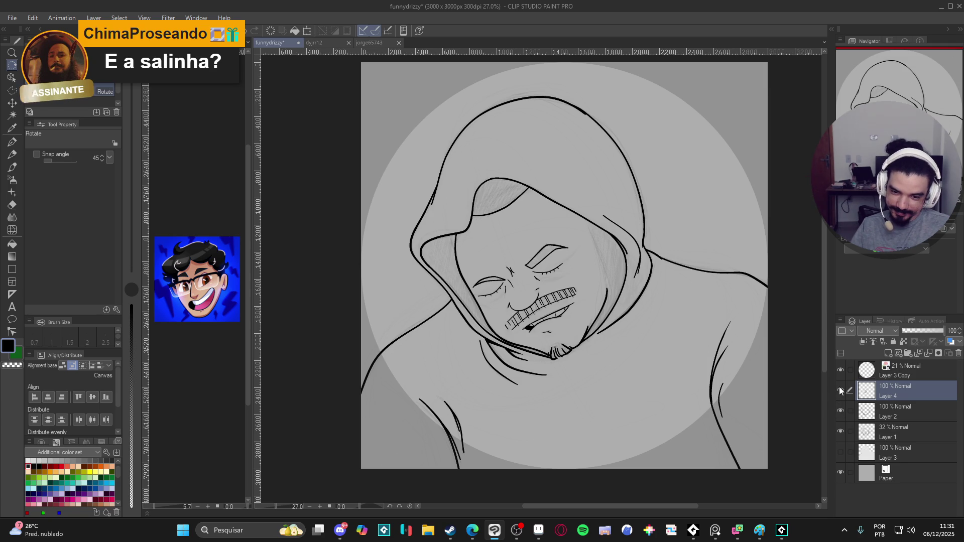
# Hide the faint Layer 1 sketch and check the Layer 4 face lines and Layer 2 hoodie lines
pyautogui.click(840, 413)
pyautogui.click(840, 413)
pyautogui.click(839, 413)
pyautogui.click(840, 413)
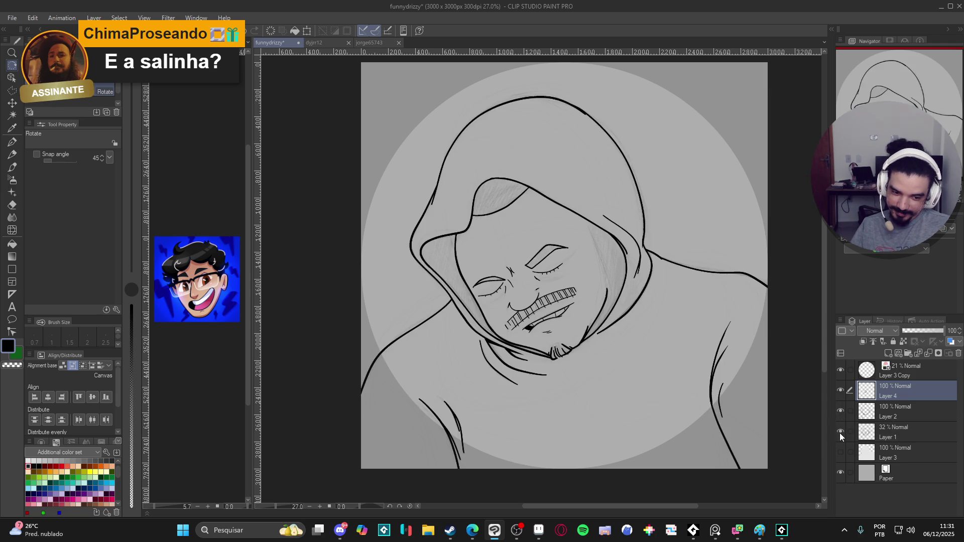
pyautogui.click(840, 433)
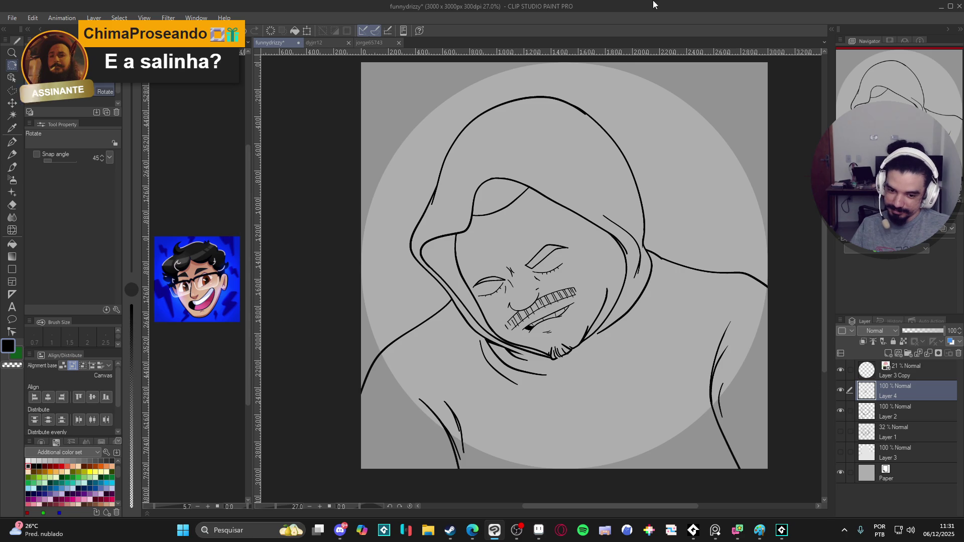
pyautogui.moveTo(621, 192); pyautogui.dragTo(628, 210)
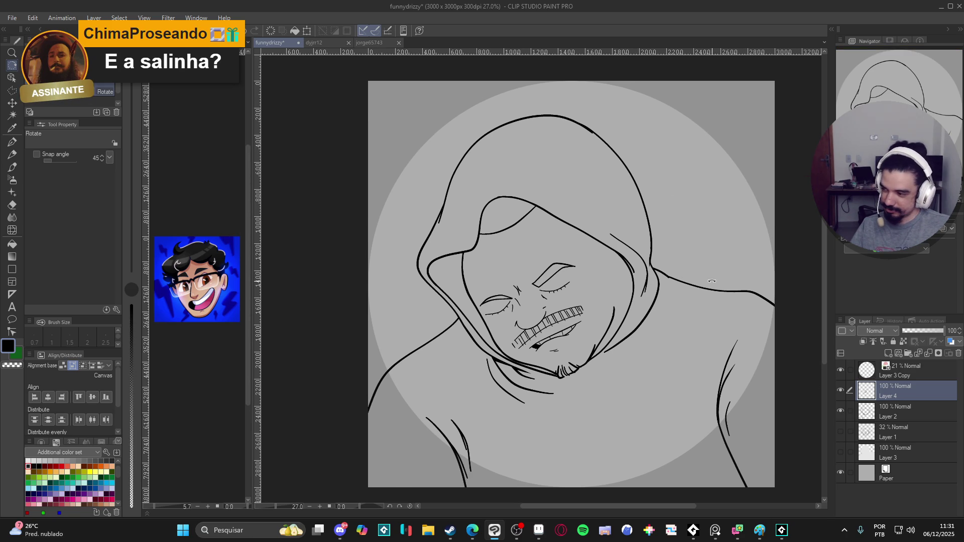
pyautogui.click(843, 389)
pyautogui.click(843, 389)
pyautogui.click(842, 410)
pyautogui.click(841, 411)
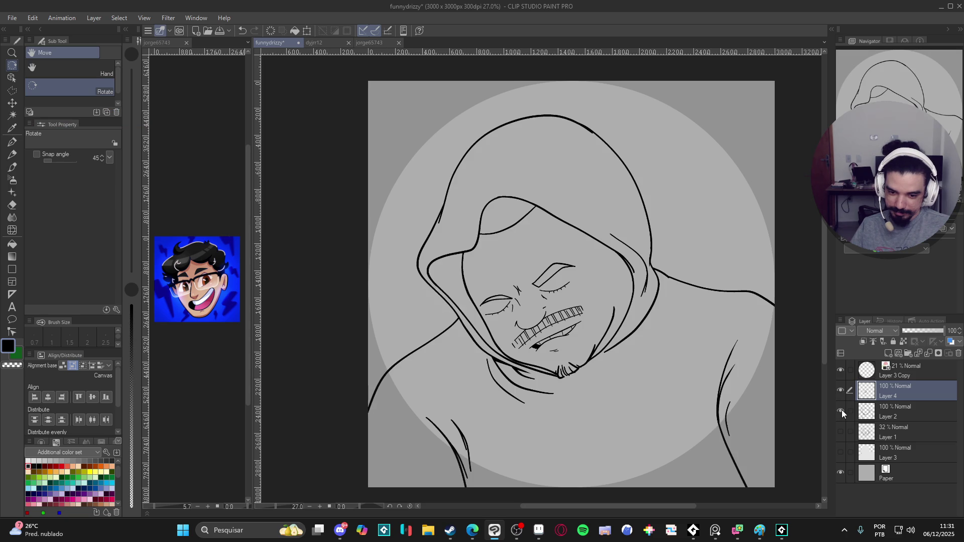
pyautogui.click(841, 410)
pyautogui.click(842, 409)
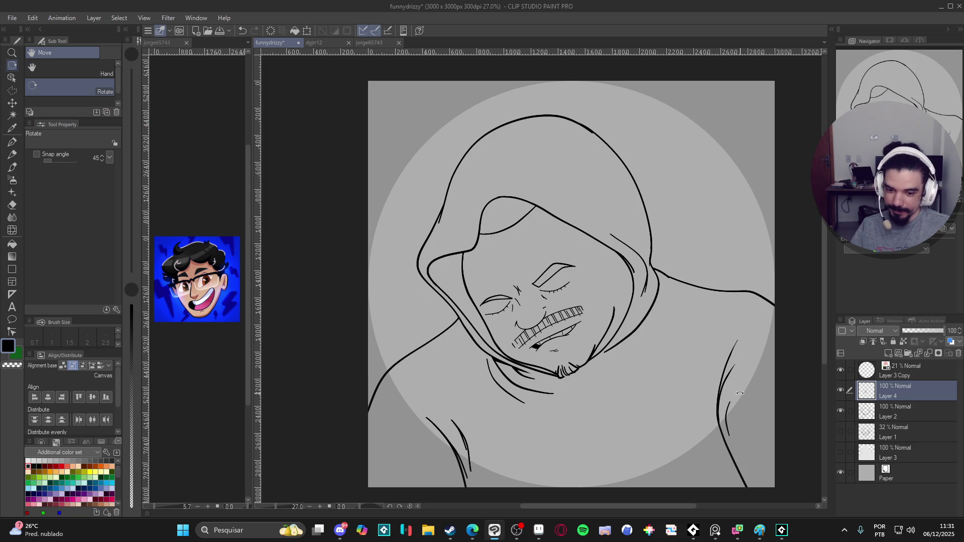
# Link Layers 4 and 2, add a new raster layer above Layer 1, and save
pyautogui.keyDown('ctrl'); pyautogui.click(894, 406); pyautogui.keyUp('ctrl')
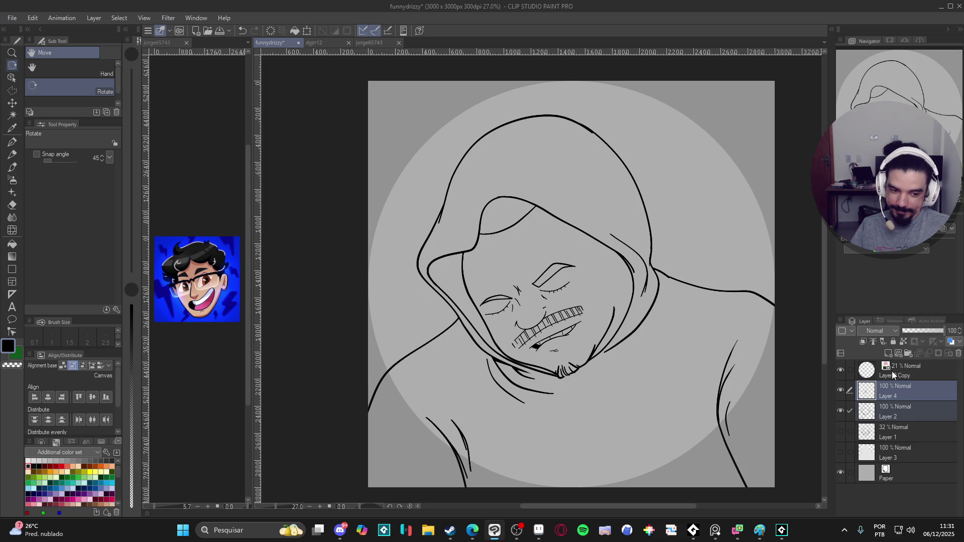
pyautogui.click(874, 341)
pyautogui.click(905, 430)
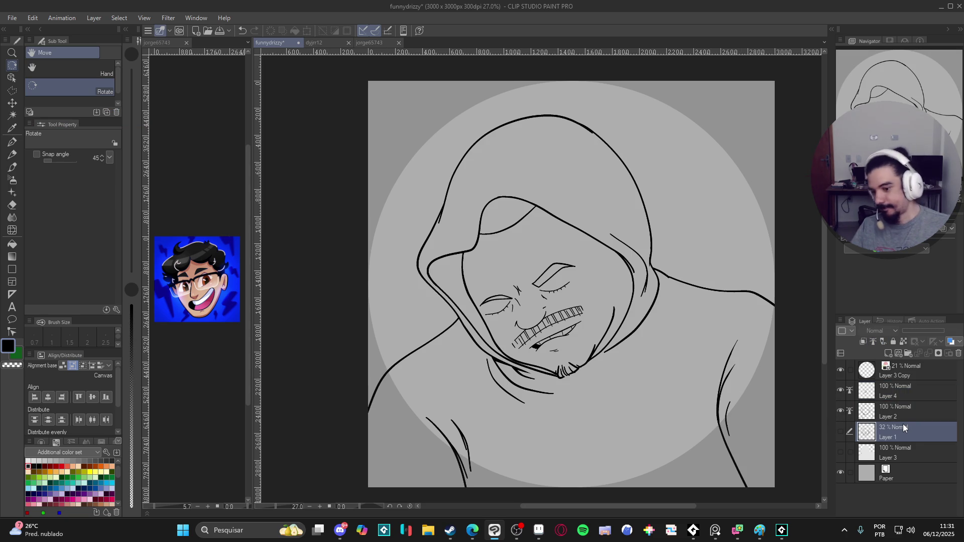
pyautogui.hotkey('ctrl', 'shift', 'n')
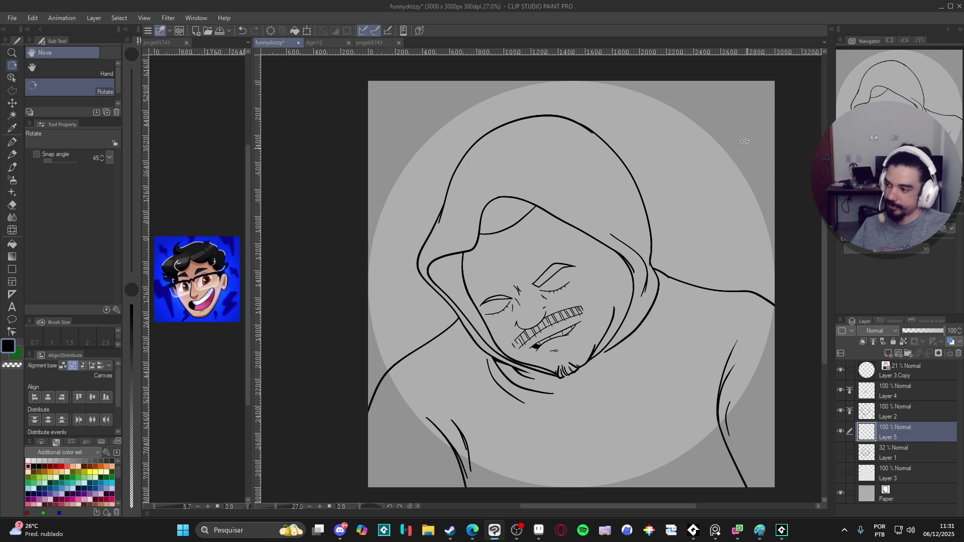
pyautogui.moveTo(590, 82); pyautogui.dragTo(600, 86)
pyautogui.hotkey('ctrl', 's')
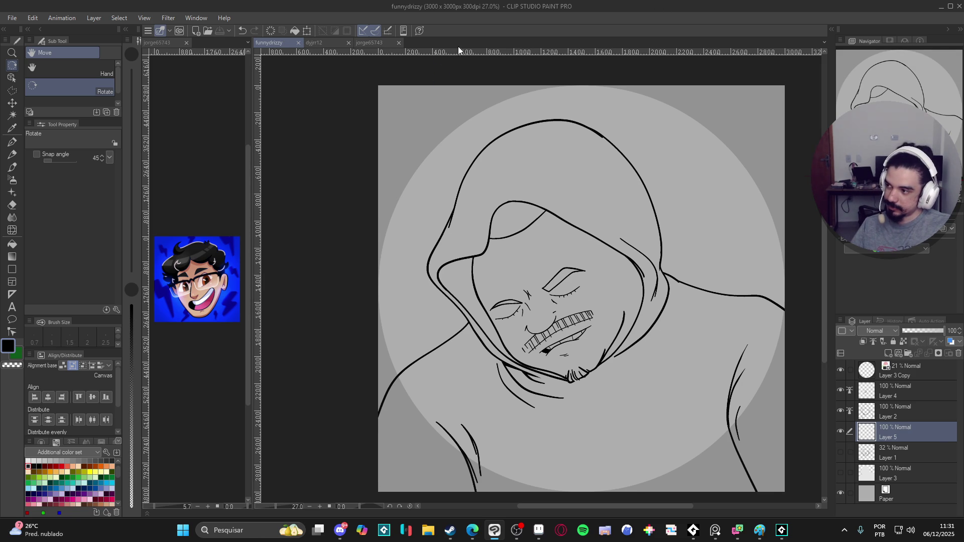
pyautogui.click(375, 42)
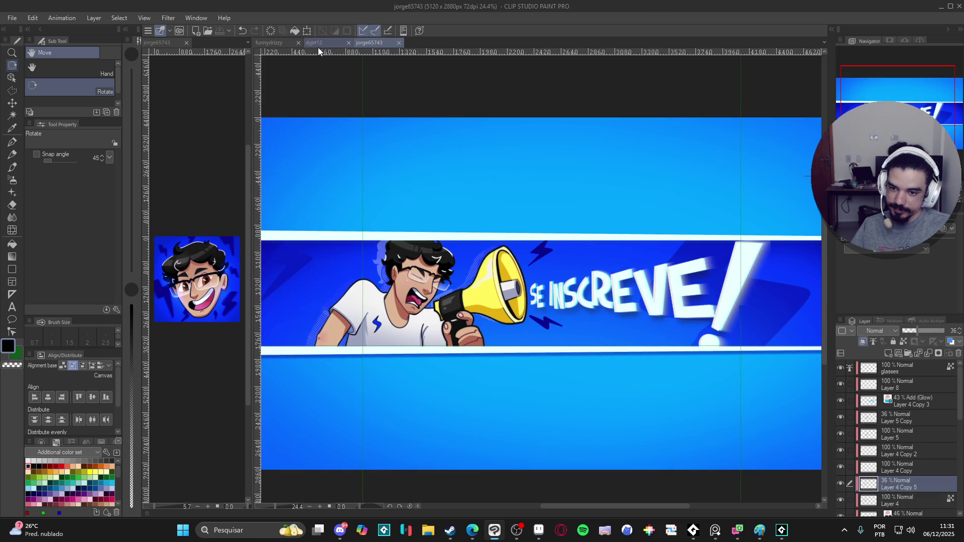
# Dock the dyjrr12 artwork in the left panel as a reference and widen the preview
pyautogui.click(319, 45)
pyautogui.moveTo(323, 46)
pyautogui.mouseDown()
pyautogui.moveTo(289, 279)
pyautogui.moveTo(186, 463)
pyautogui.moveTo(92, 502)
pyautogui.moveTo(155, 499)
pyautogui.moveTo(154, 487)
pyautogui.moveTo(164, 502)
pyautogui.mouseUp()
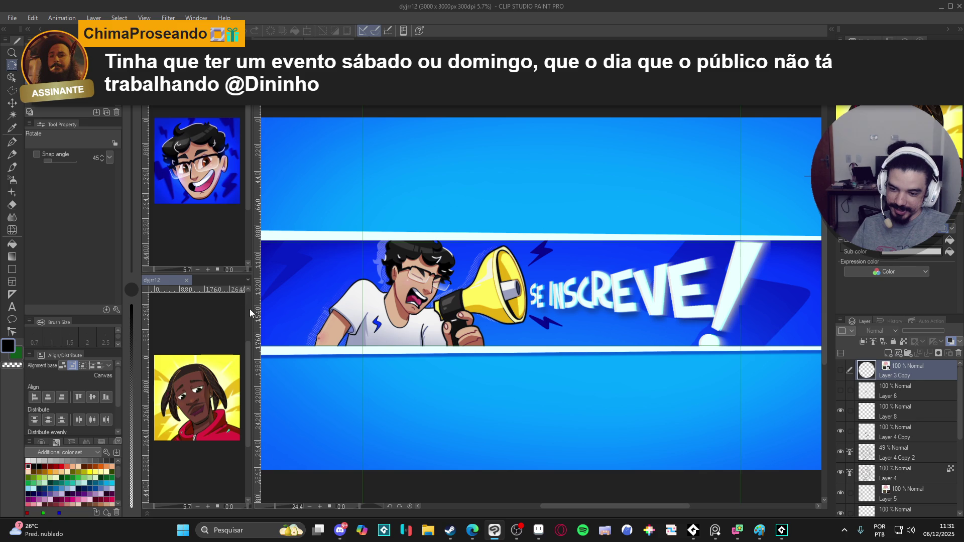
pyautogui.moveTo(249, 309); pyautogui.dragTo(295, 311)
pyautogui.click(372, 44)
pyautogui.press('g')
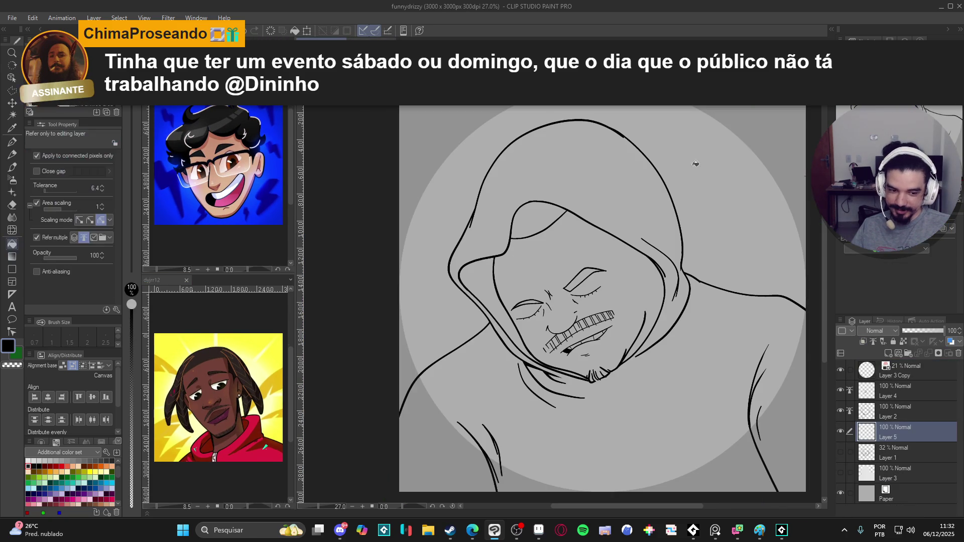
pyautogui.click(213, 386)
pyautogui.keyDown('alt'); pyautogui.click(225, 420); pyautogui.keyUp('alt')
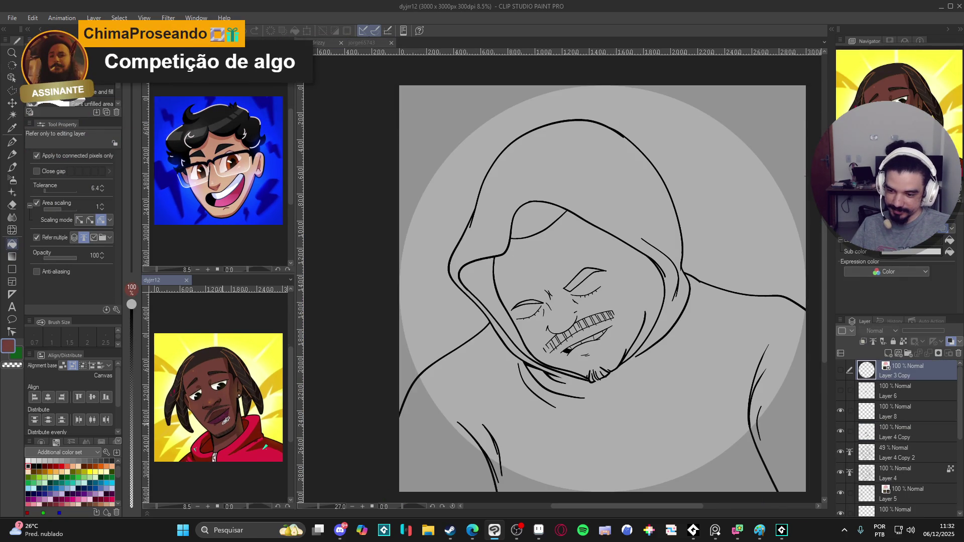
# Adjust the brown skin colour and try filling the face, undoing the fills that leaked over the hood
pyautogui.click(8, 346)
pyautogui.moveTo(275, 206); pyautogui.dragTo(271, 202)
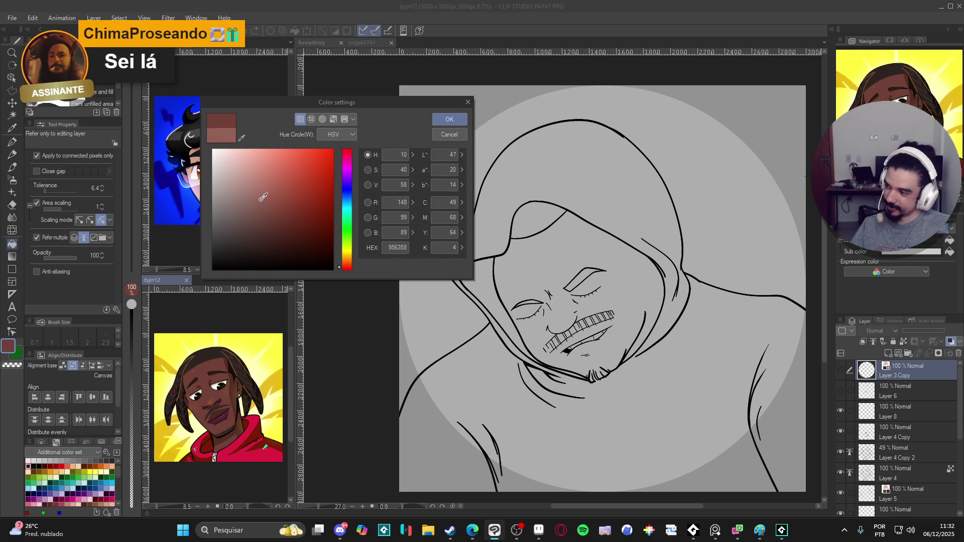
pyautogui.click(449, 120)
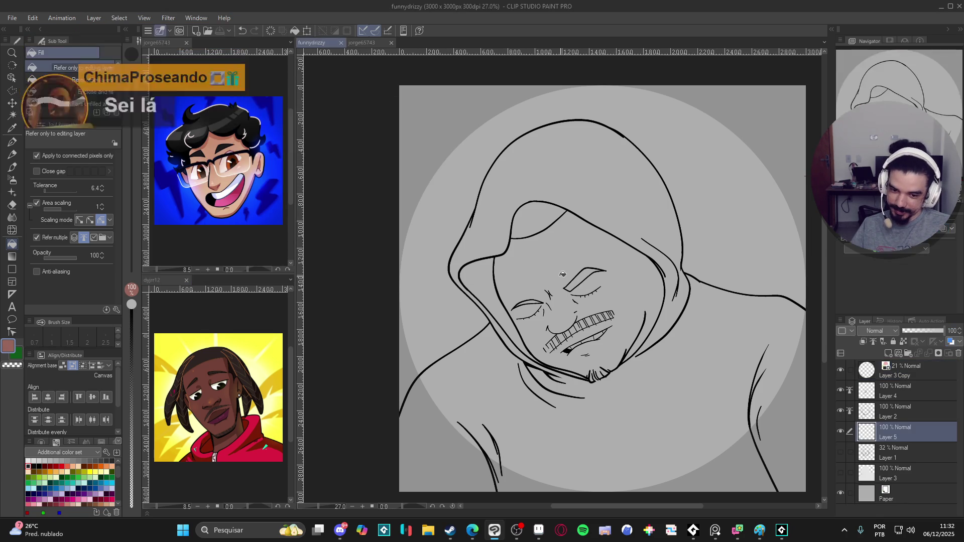
pyautogui.click(558, 272)
pyautogui.hotkey('ctrl', 'z')
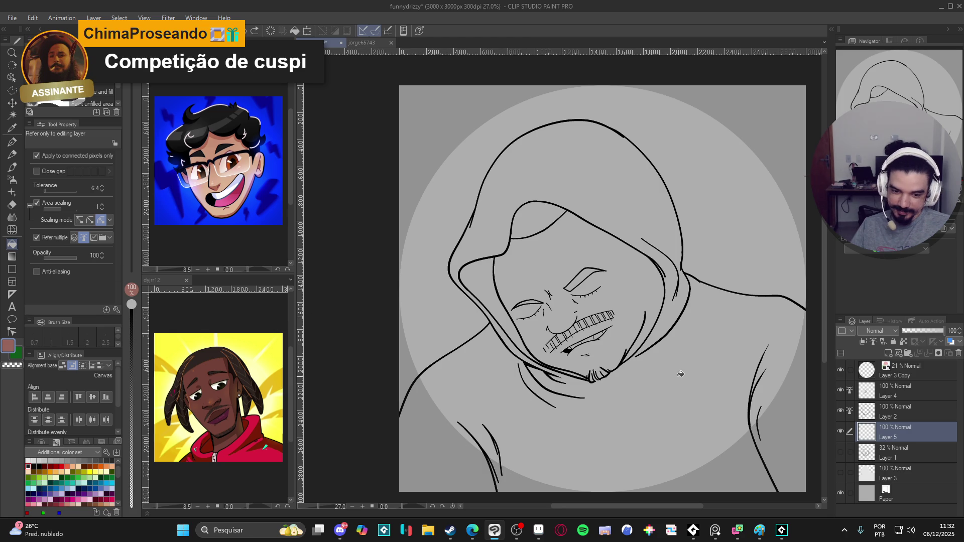
pyautogui.click(633, 285)
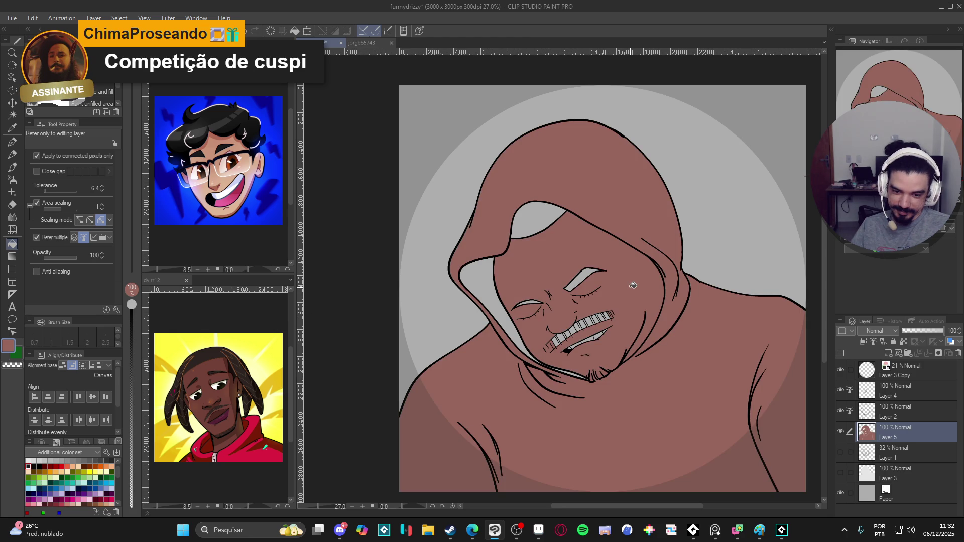
pyautogui.hotkey('ctrl', 'z')
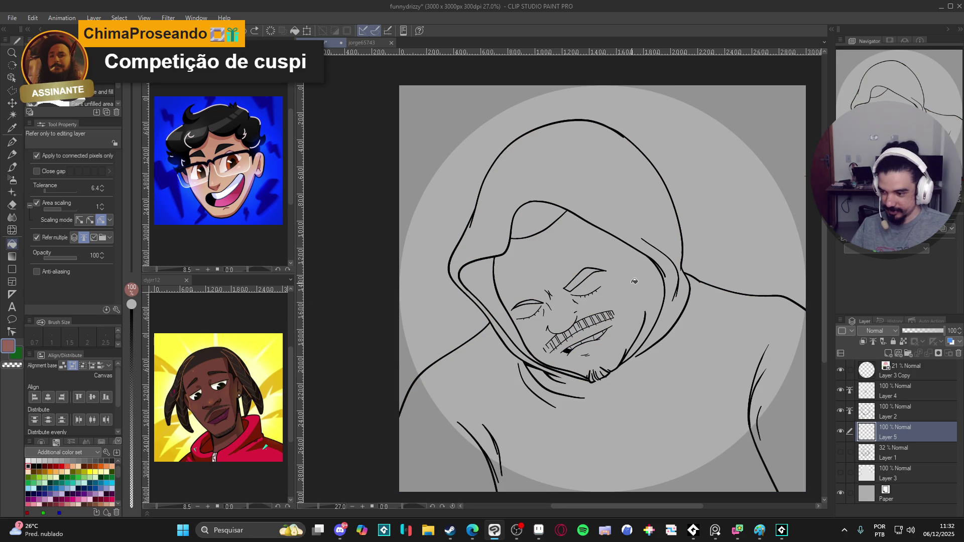
# Seal the chin line gap with the pen, bucket-fill the face brown, and zoom back out
pyautogui.scroll(4, 577, 374)
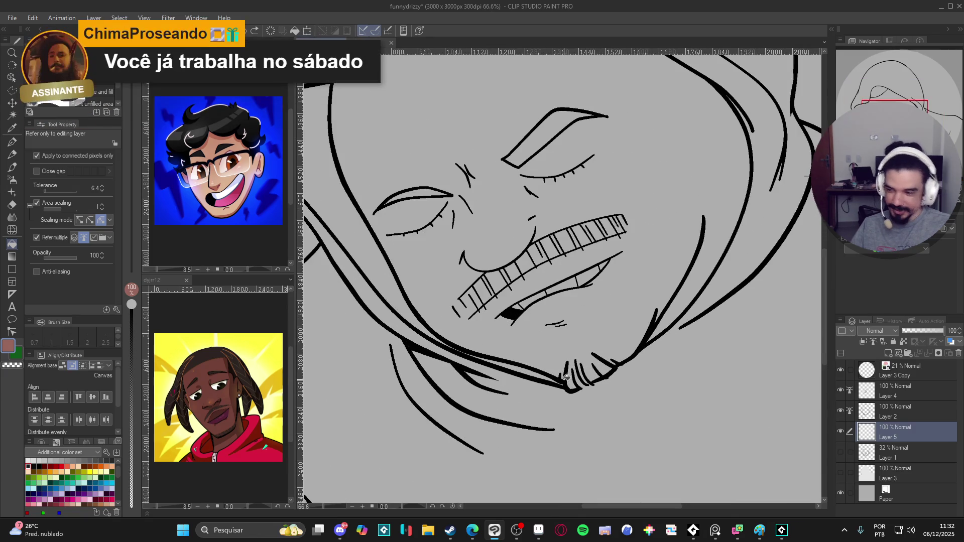
pyautogui.press('p')
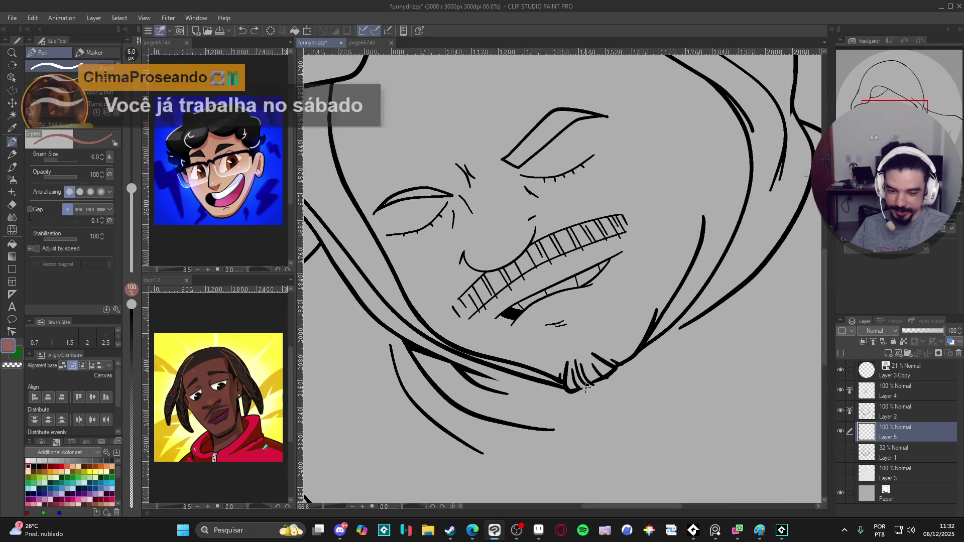
pyautogui.moveTo(580, 389); pyautogui.dragTo(591, 384)
pyautogui.moveTo(752, 223)
pyautogui.mouseDown()
pyautogui.moveTo(739, 338)
pyautogui.moveTo(696, 394)
pyautogui.mouseUp()
pyautogui.press('g')
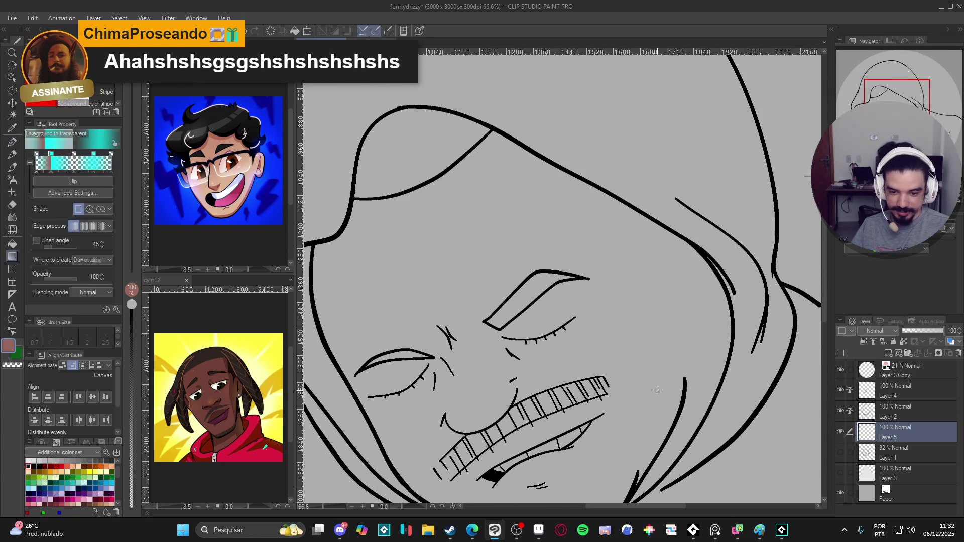
pyautogui.click(663, 375)
pyautogui.scroll(-3, 675, 359)
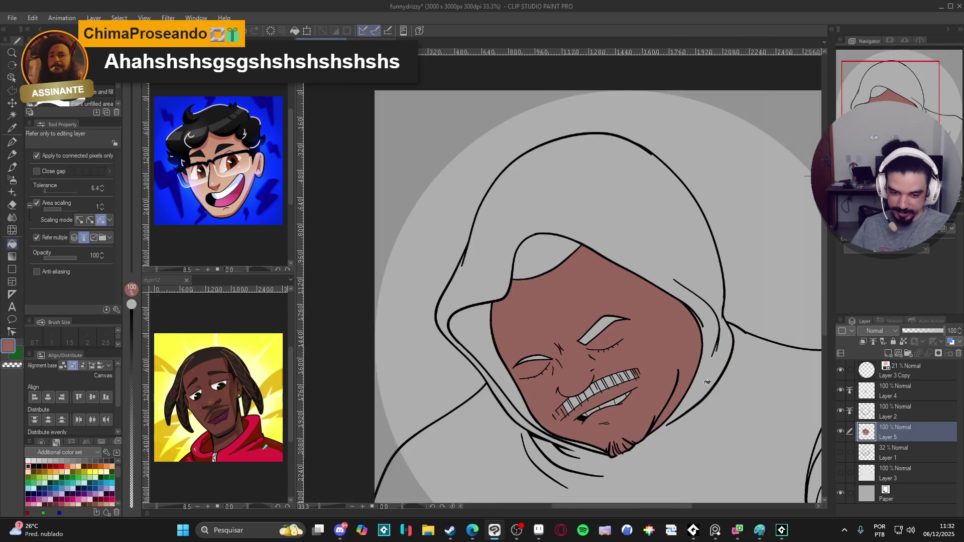
pyautogui.moveTo(675, 358); pyautogui.dragTo(754, 401)
pyautogui.moveTo(694, 384)
pyautogui.mouseDown()
pyautogui.moveTo(618, 334)
pyautogui.moveTo(652, 403)
pyautogui.mouseUp()
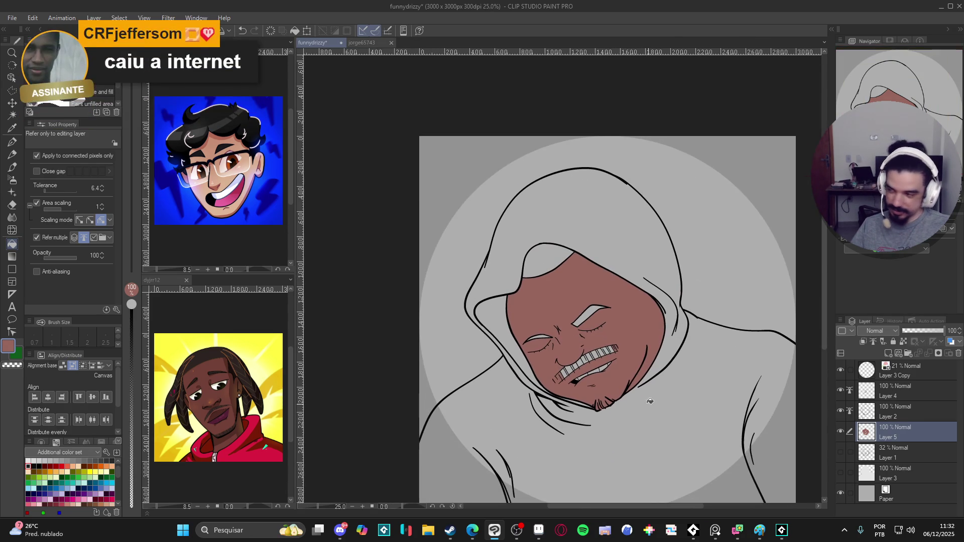
# Darken the sampled skin colour to a deeper reddish-brown and fill the hoodie with it
pyautogui.click(87, 502)
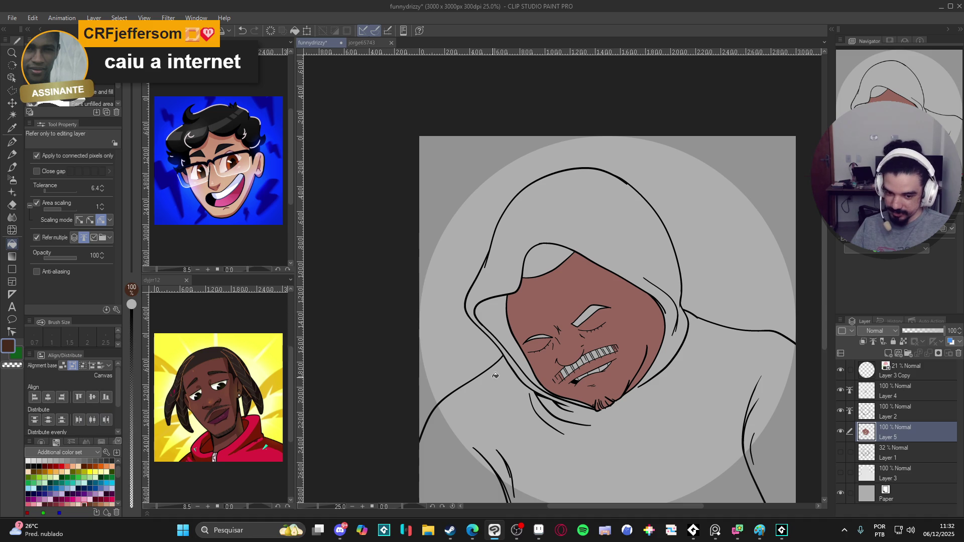
pyautogui.keyDown('alt'); pyautogui.click(544, 329); pyautogui.keyUp('alt')
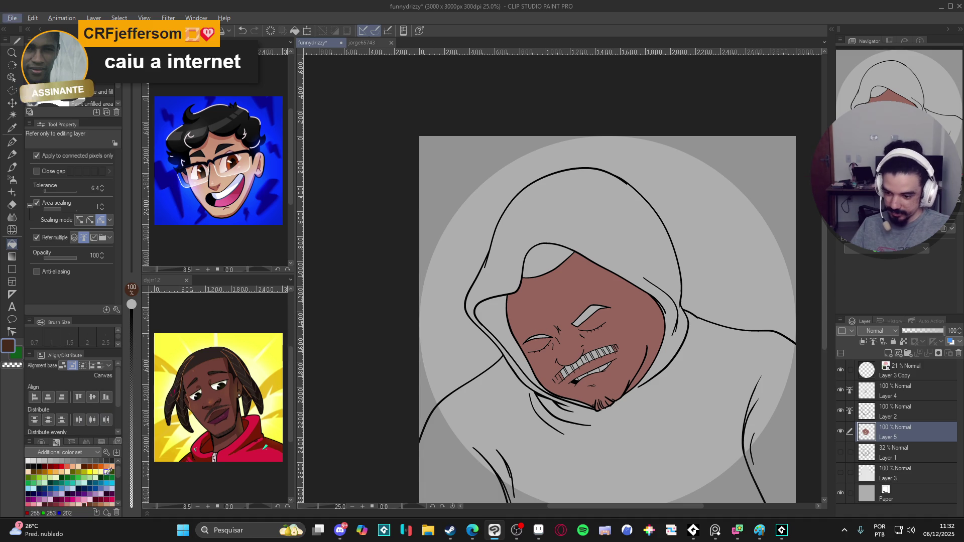
pyautogui.click(8, 346)
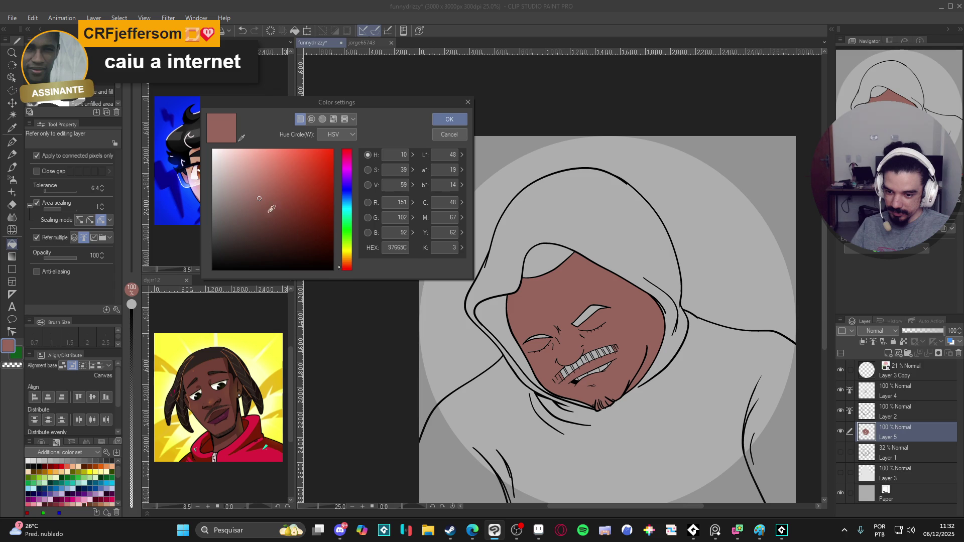
pyautogui.click(282, 204)
pyautogui.moveTo(282, 206); pyautogui.dragTo(292, 203)
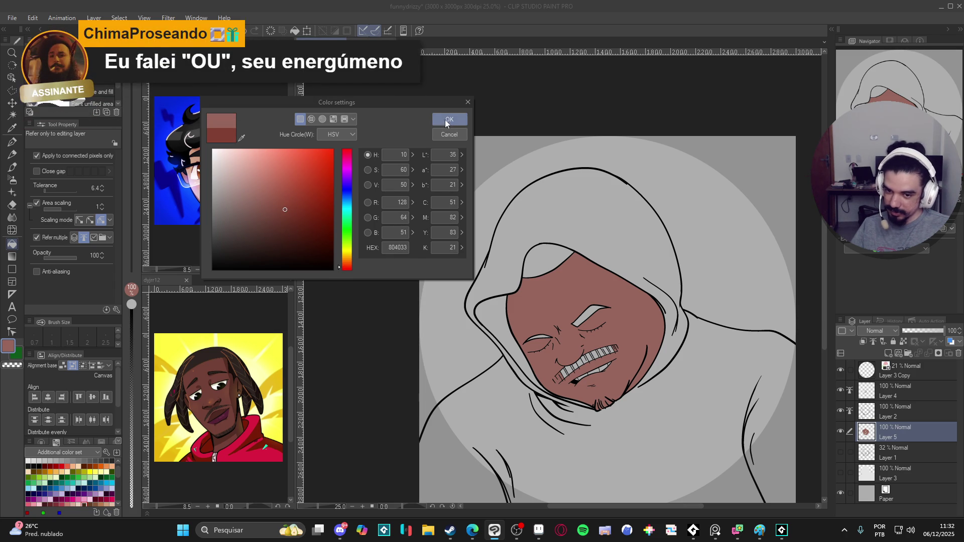
pyautogui.click(450, 119)
pyautogui.click(569, 216)
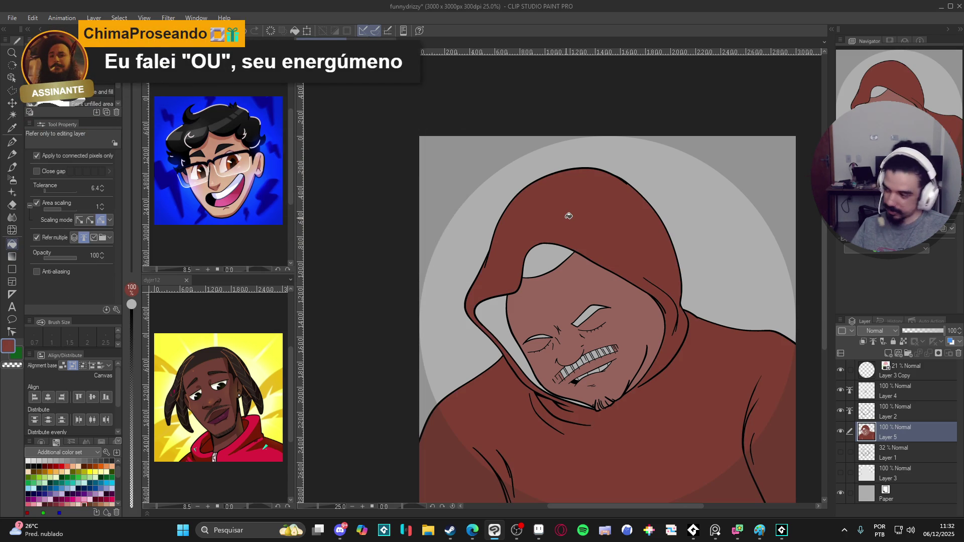
# Sample the face's skin tone and start lightening it in Color settings (HEX 976B62)
pyautogui.keyDown('alt'); pyautogui.click(530, 320); pyautogui.keyUp('alt')
pyautogui.click(8, 345)
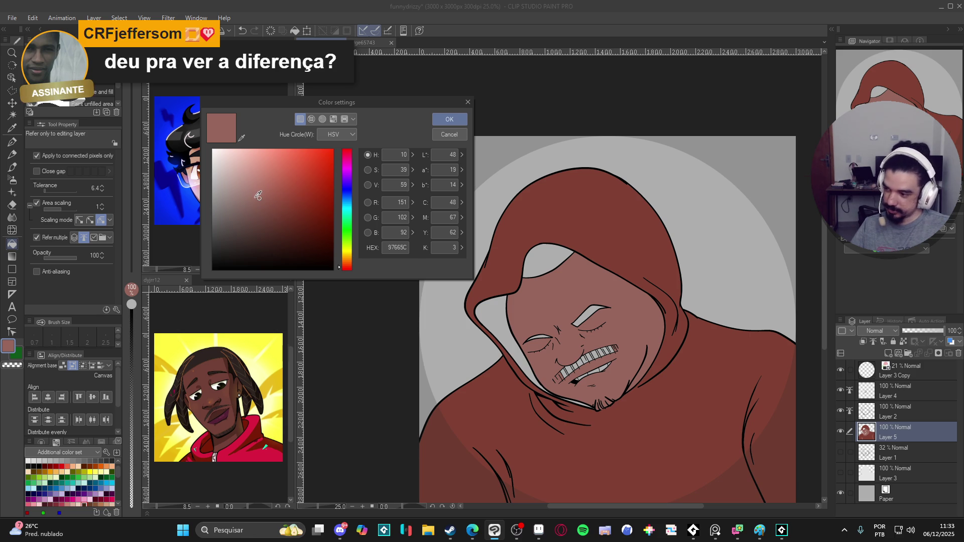
pyautogui.moveTo(259, 196)
pyautogui.mouseDown()
pyautogui.moveTo(249, 191)
pyautogui.moveTo(256, 196)
pyautogui.mouseUp()
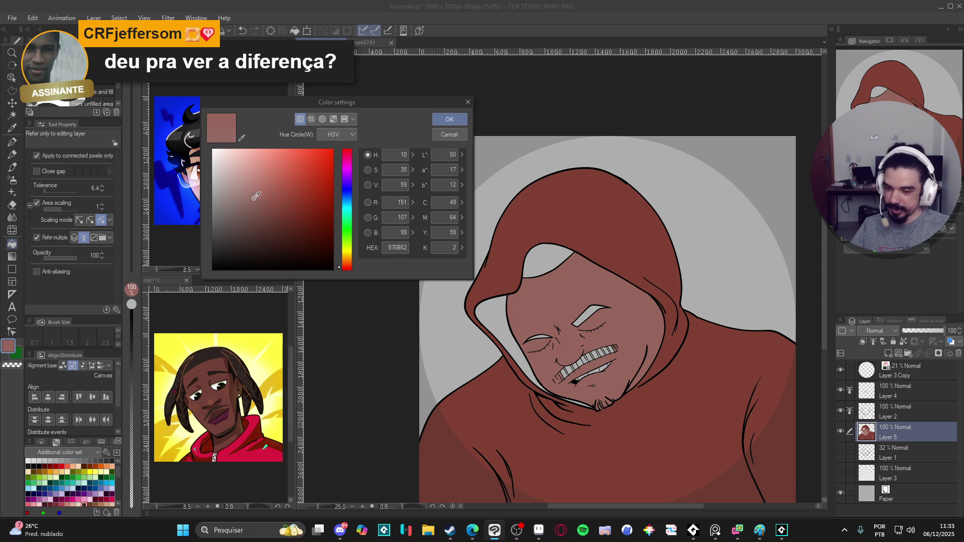
# Shift the skin to a muted tan, hue 24, HEX 90735F, and refill the face
pyautogui.moveTo(345, 262); pyautogui.dragTo(340, 262)
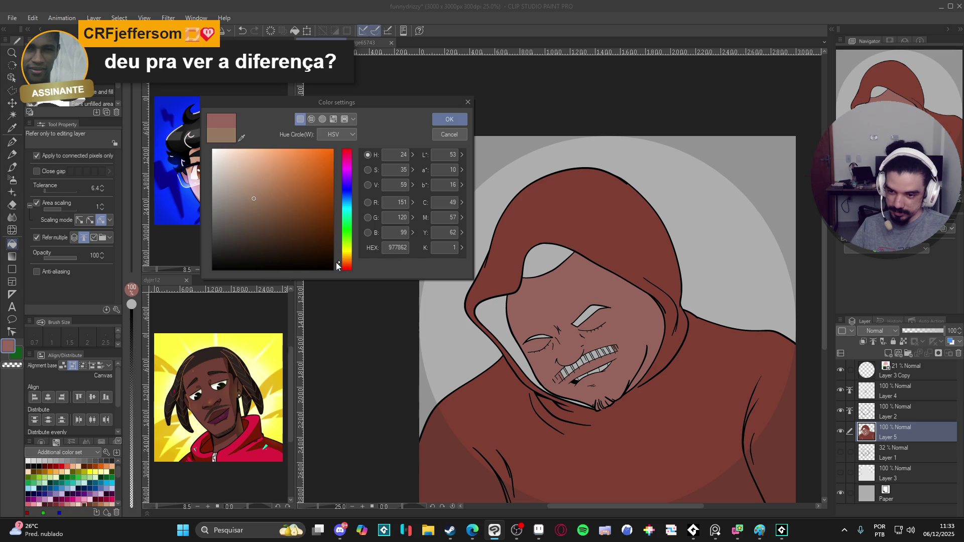
pyautogui.moveTo(227, 179); pyautogui.dragTo(250, 200)
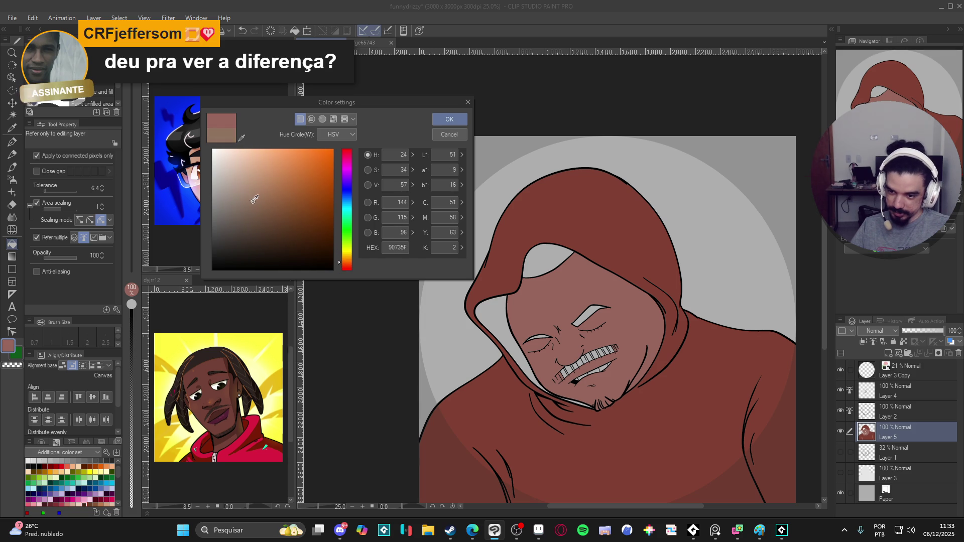
pyautogui.click(450, 119)
pyautogui.click(544, 302)
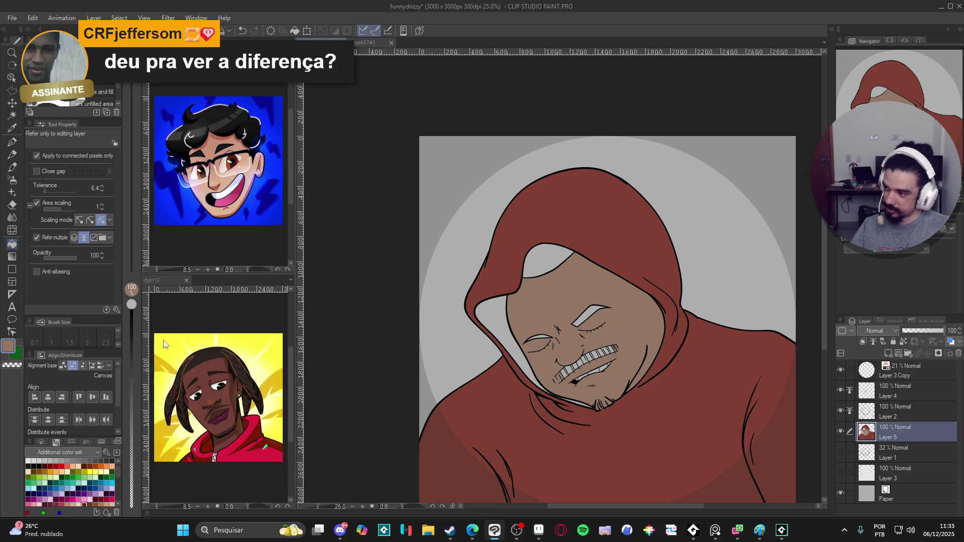
pyautogui.click(74, 499)
# Tint the hoodie crimson with magenta at fill opacity 8, undo the extra pass, and activate dyjrr12
pyautogui.moveTo(131, 474); pyautogui.dragTo(132, 494)
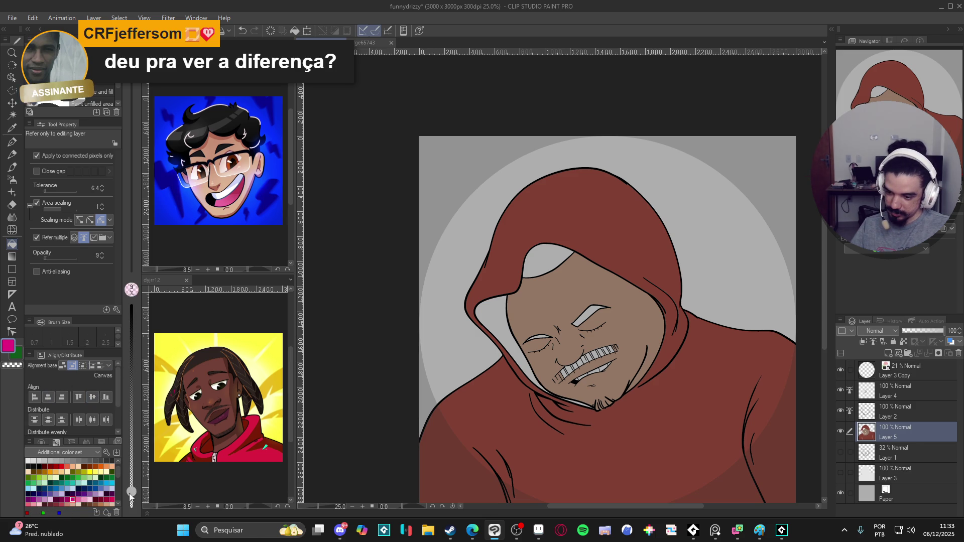
pyautogui.press('g')
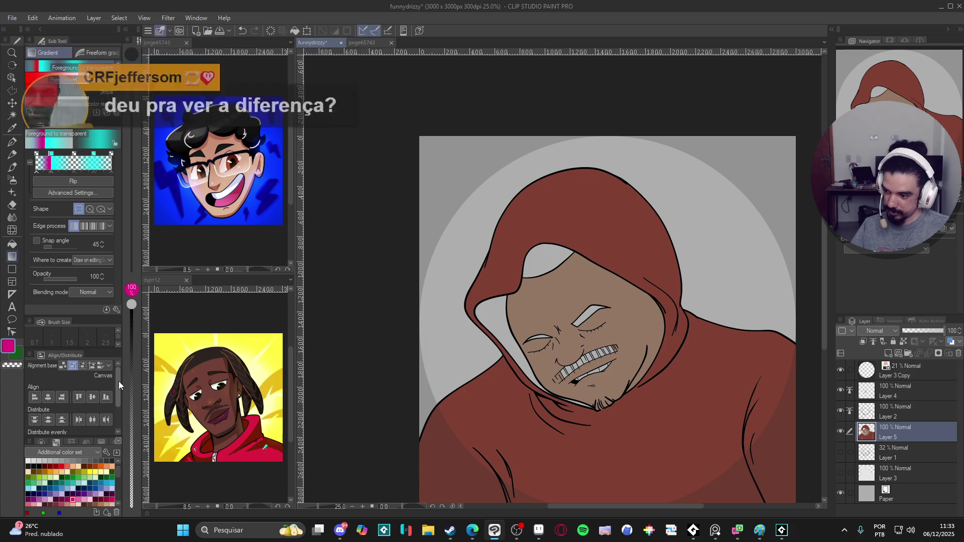
pyautogui.press('g')
pyautogui.click(630, 243)
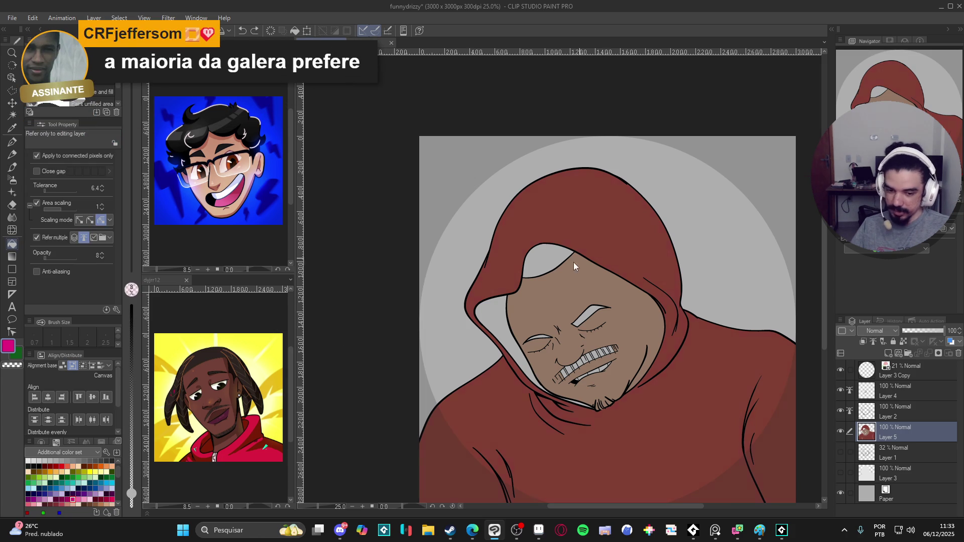
pyautogui.click(132, 496)
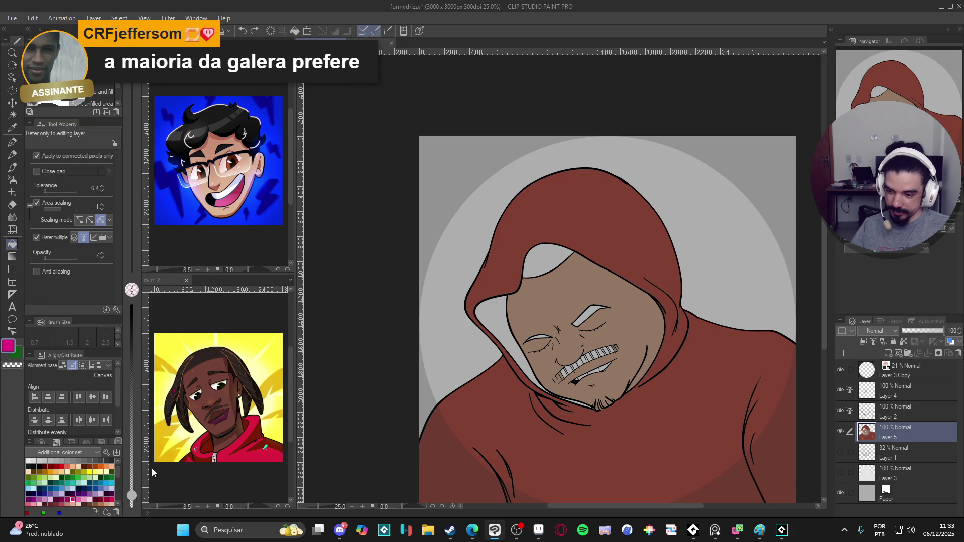
pyautogui.click(645, 458)
pyautogui.hotkey('ctrl', 'z')
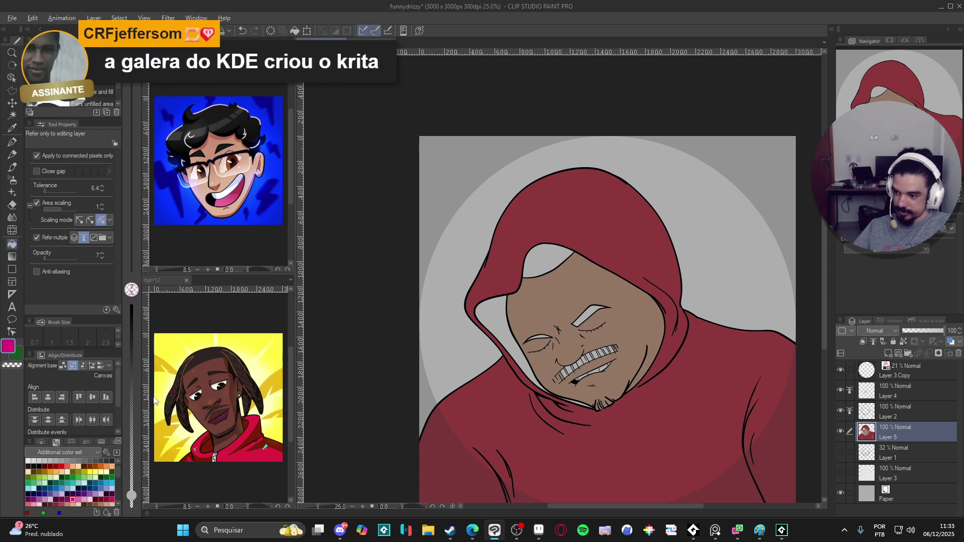
pyautogui.click(207, 400)
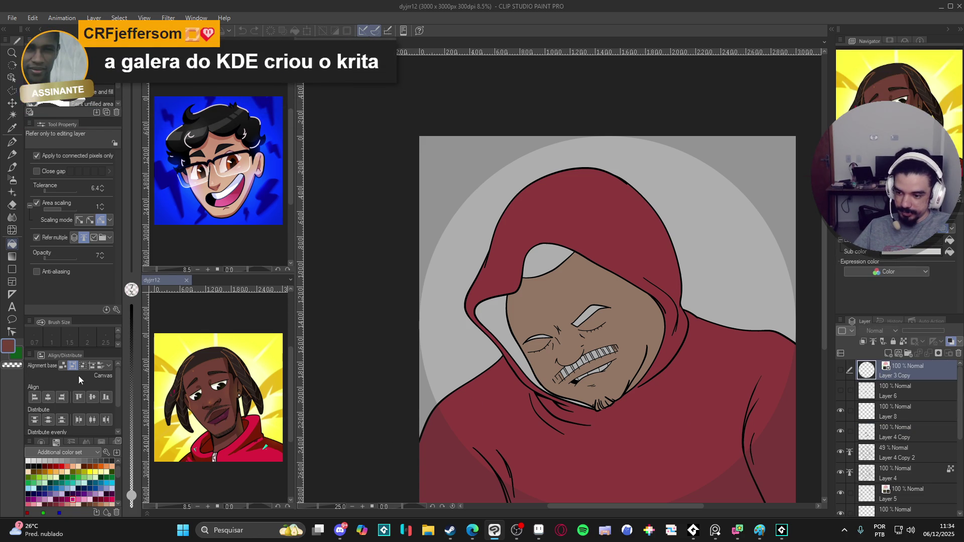
# Brighten the sampled reference brown slightly, restore fill opacity to nearly 100, and refill the face
pyautogui.click(8, 346)
pyautogui.click(265, 203)
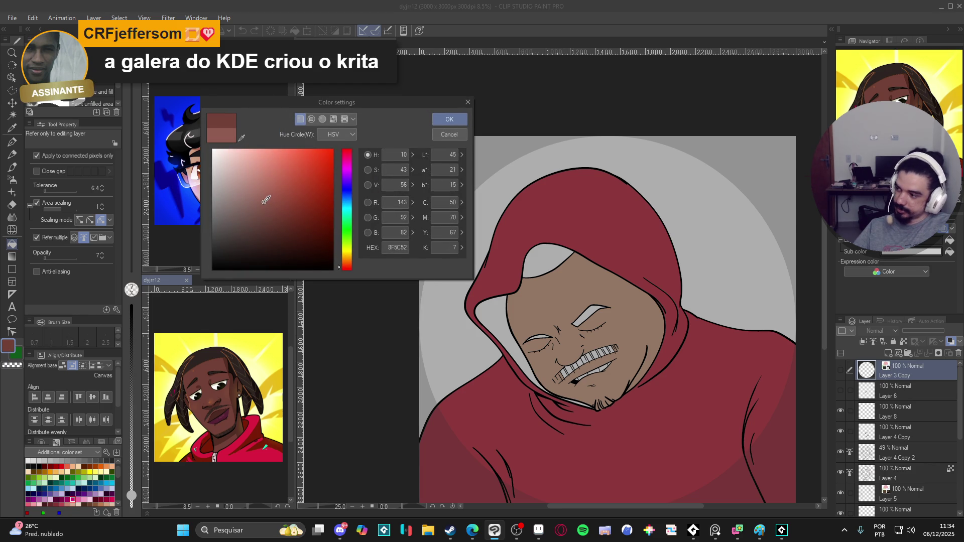
pyautogui.moveTo(264, 199); pyautogui.dragTo(265, 197)
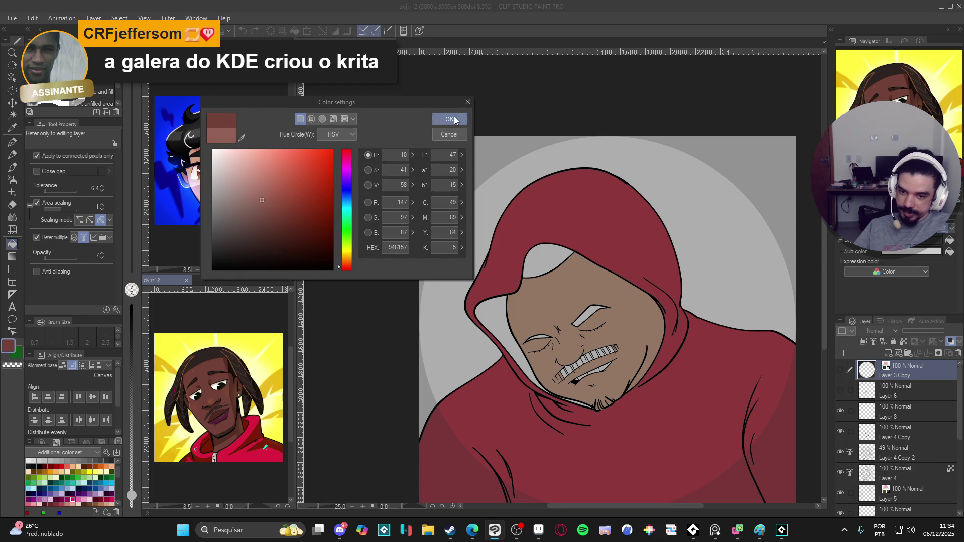
pyautogui.click(449, 119)
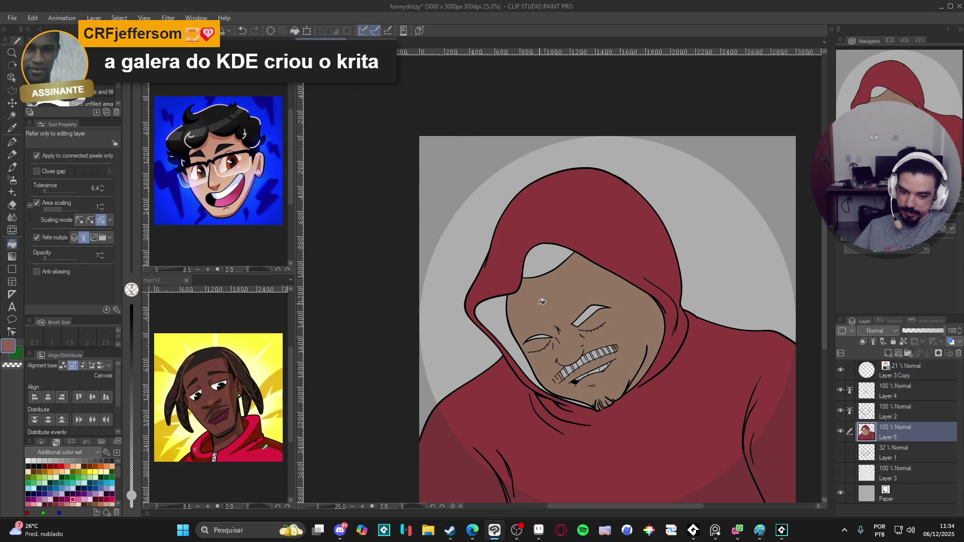
pyautogui.moveTo(131, 496); pyautogui.dragTo(133, 311)
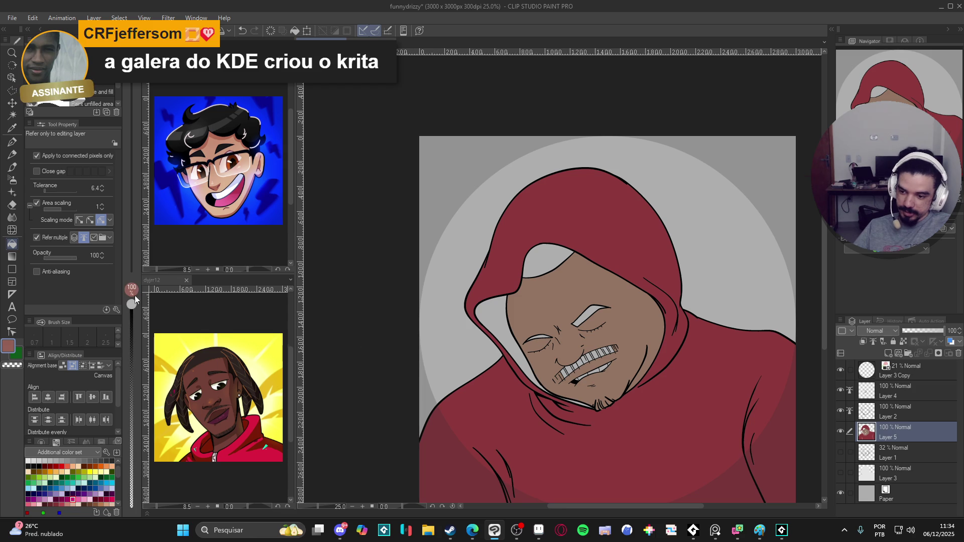
pyautogui.click(535, 288)
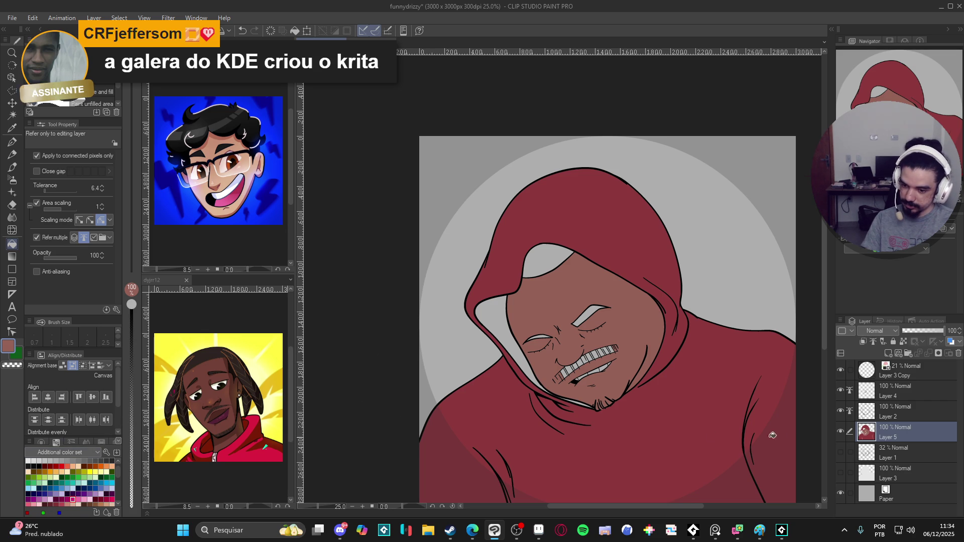
# Compare the colours on Layer 5, then fill the hood opening and left lining near-black
pyautogui.click(841, 433)
pyautogui.click(840, 433)
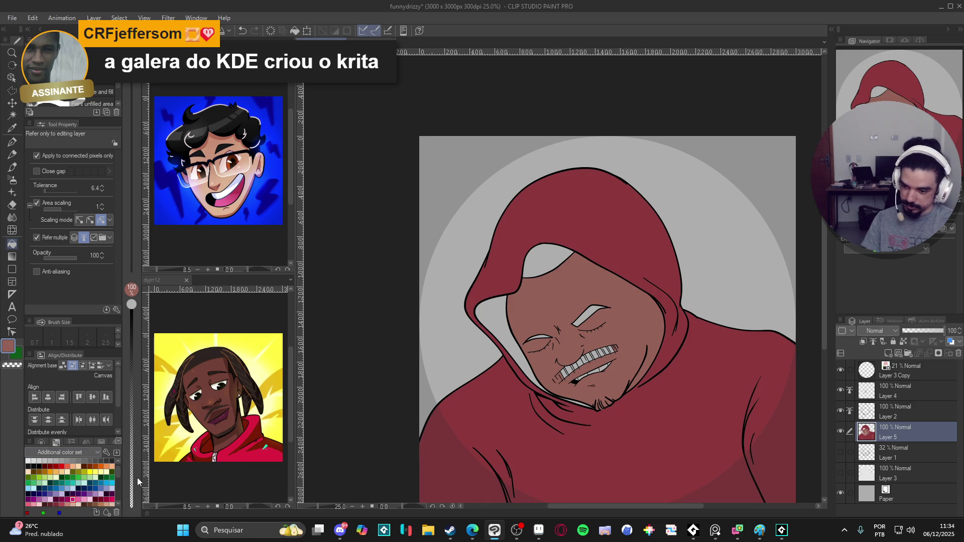
pyautogui.click(29, 466)
pyautogui.click(539, 261)
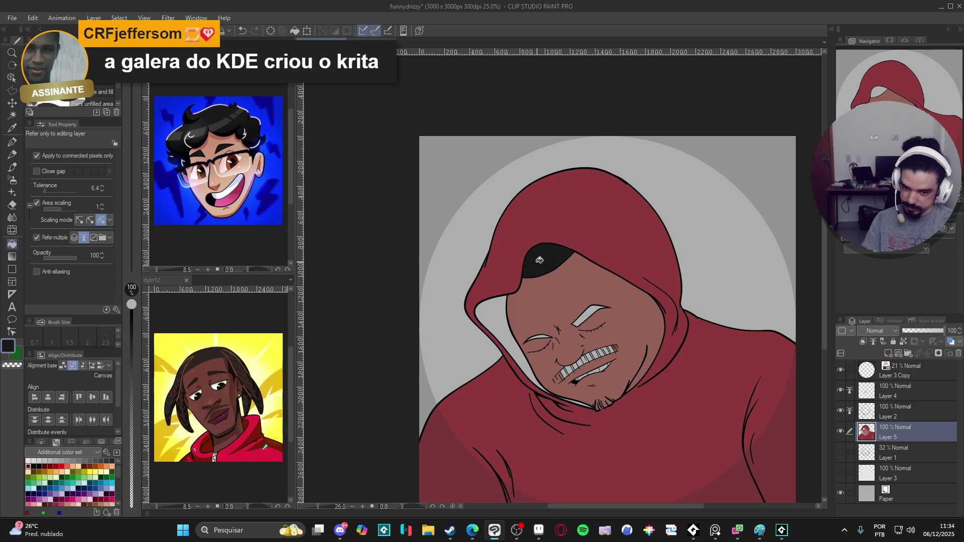
pyautogui.click(481, 308)
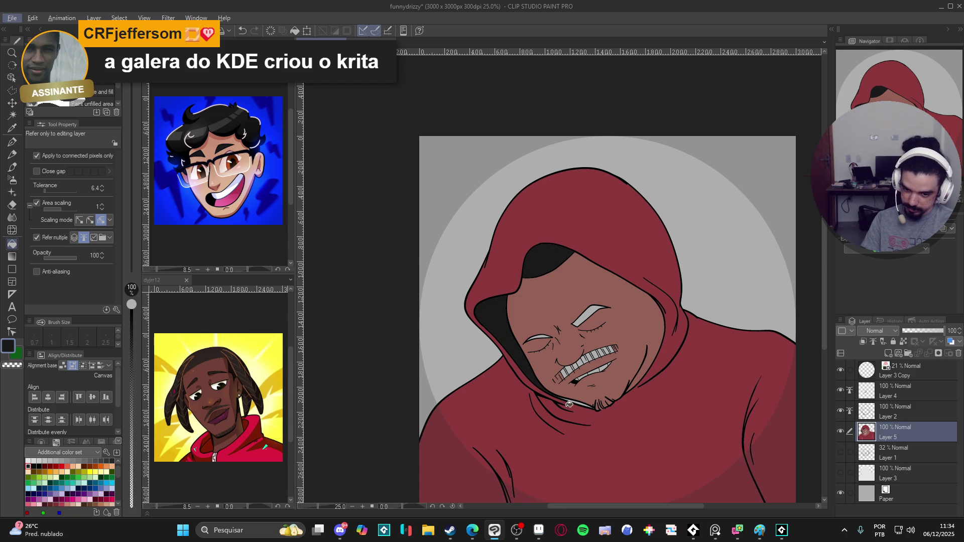
# Fill the under-chin strip, both eyebrows and the upper-teeth moustache with near-black
pyautogui.scroll(3, 578, 406)
pyautogui.click(605, 416)
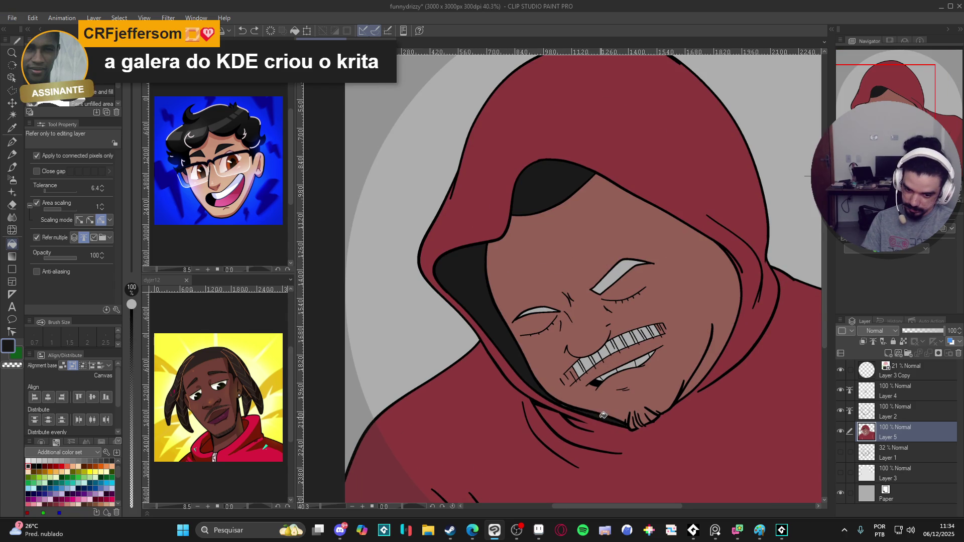
pyautogui.click(622, 279)
pyautogui.click(539, 310)
pyautogui.moveTo(658, 331)
pyautogui.mouseDown()
pyautogui.moveTo(577, 374)
pyautogui.moveTo(581, 366)
pyautogui.mouseUp()
pyautogui.scroll(-2, 645, 357)
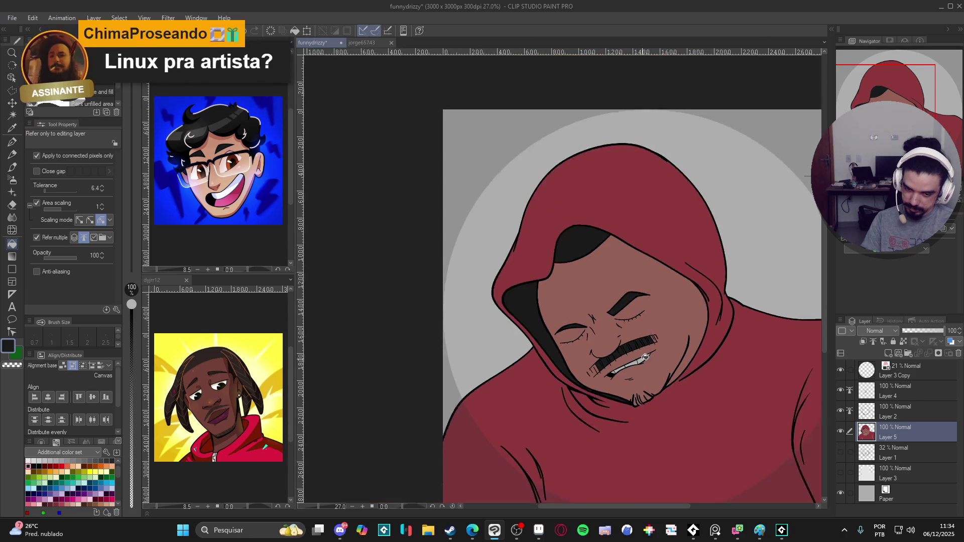
pyautogui.scroll(-1, 645, 357)
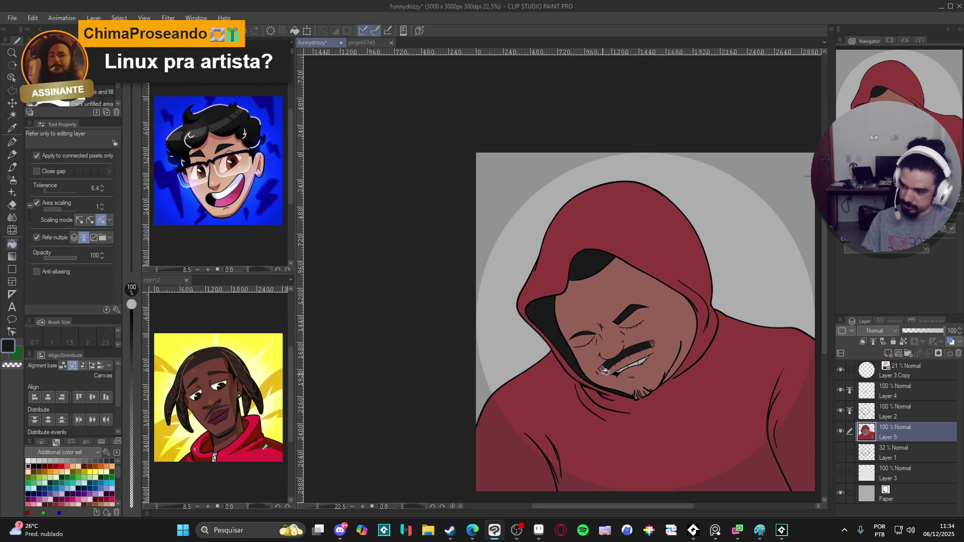
pyautogui.moveTo(598, 374); pyautogui.dragTo(586, 373)
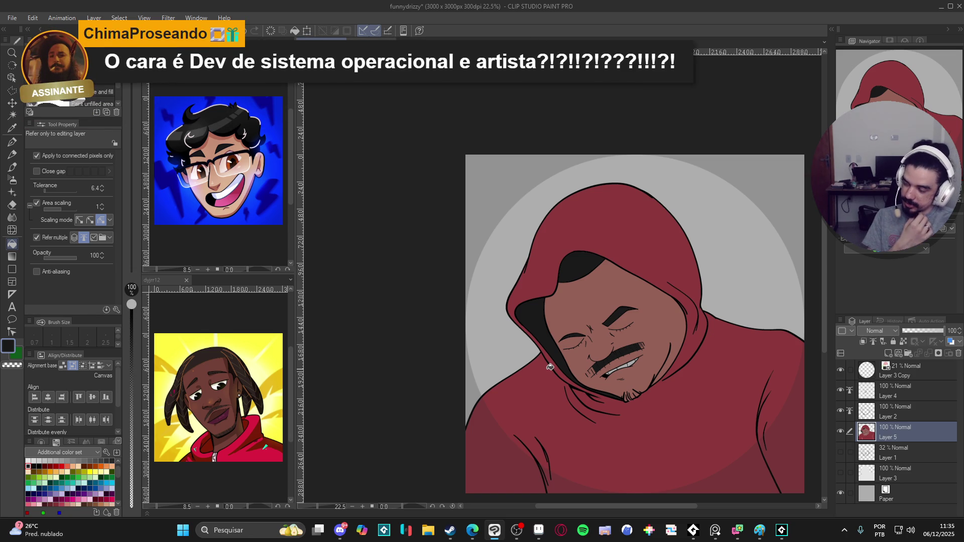
pyautogui.hotkey('alt', 'Tab')
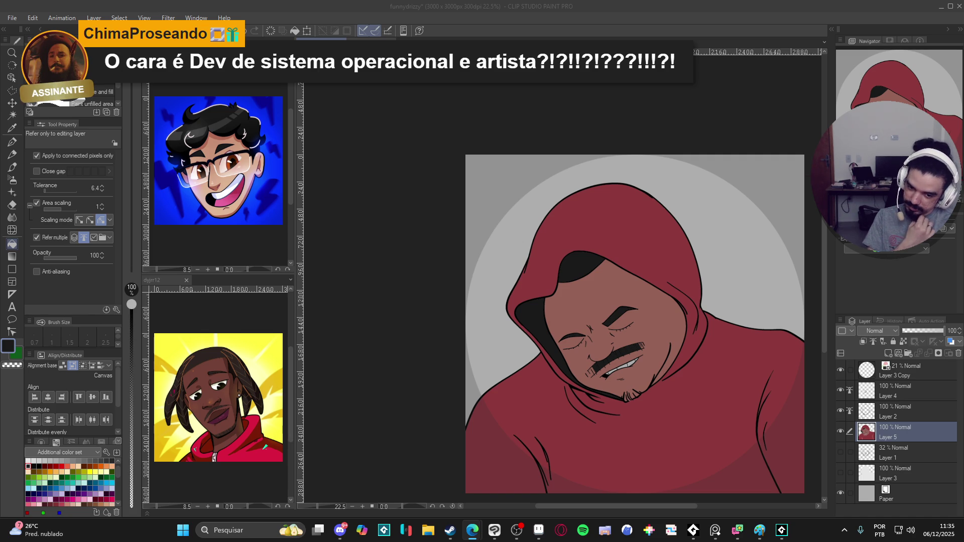
pyautogui.click(546, 4)
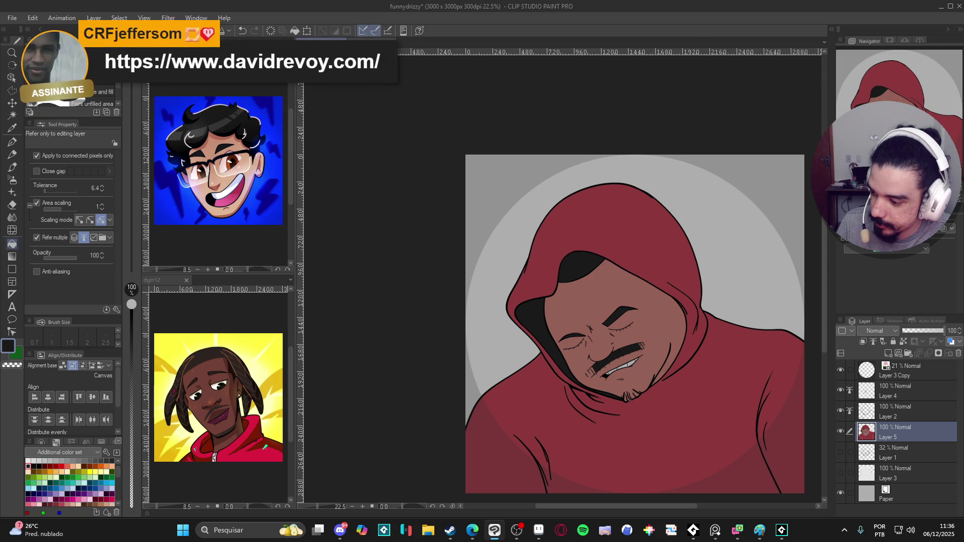
pyautogui.hotkey('alt', 'Tab')
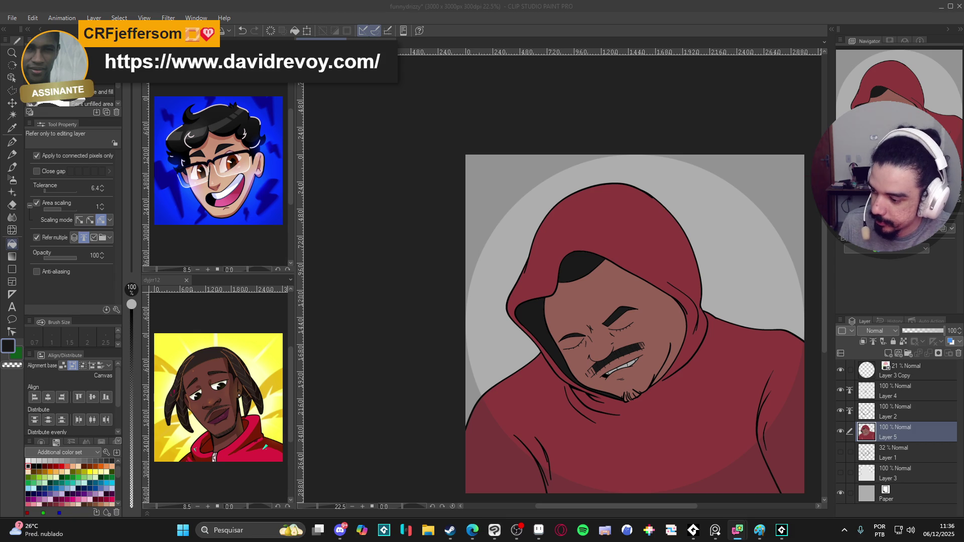
pyautogui.hotkey('alt', 'Tab')
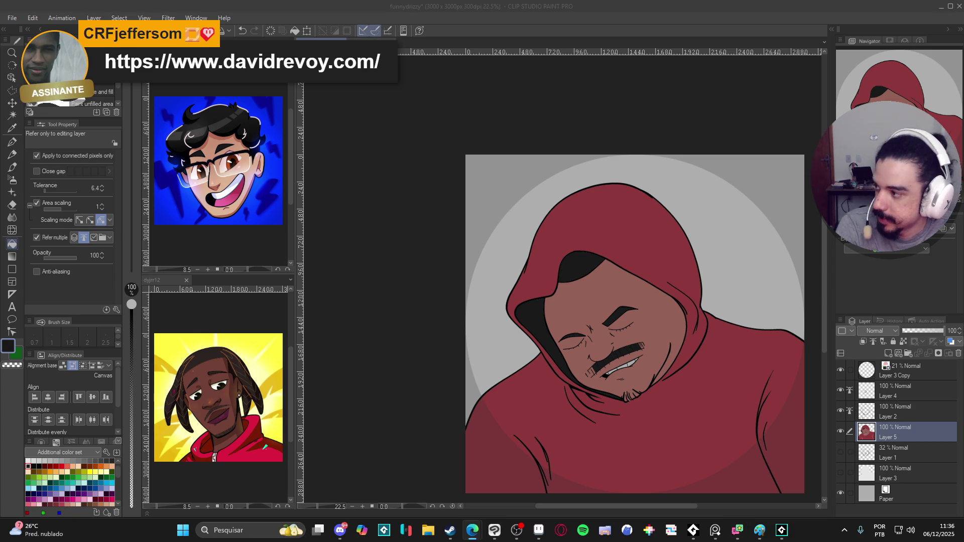
pyautogui.doubleClick(664, 211)
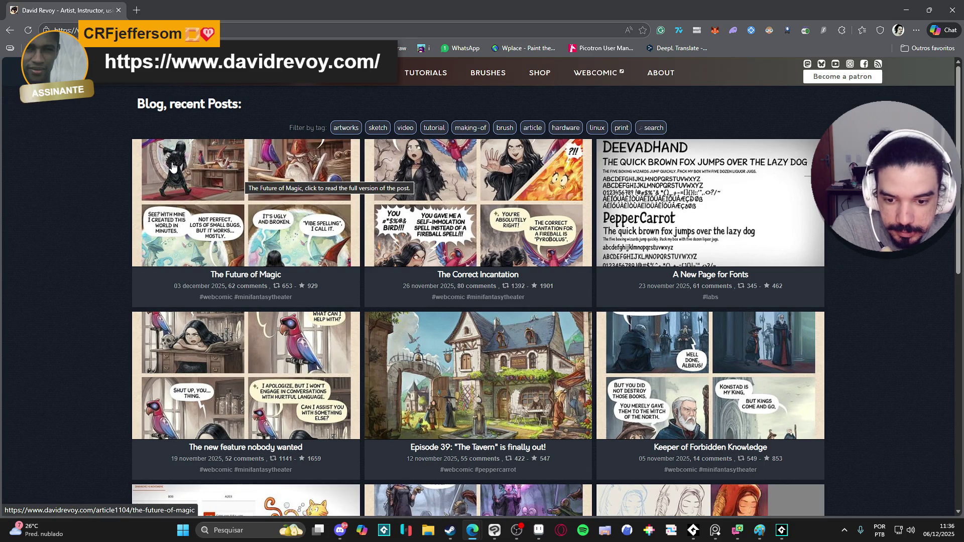
# Browse David Revoy's blog post list and open its RSS Options page from the footer icon
pyautogui.scroll(-5, 173, 164)
pyautogui.scroll(-4, 173, 173)
pyautogui.scroll(9, 179, 172)
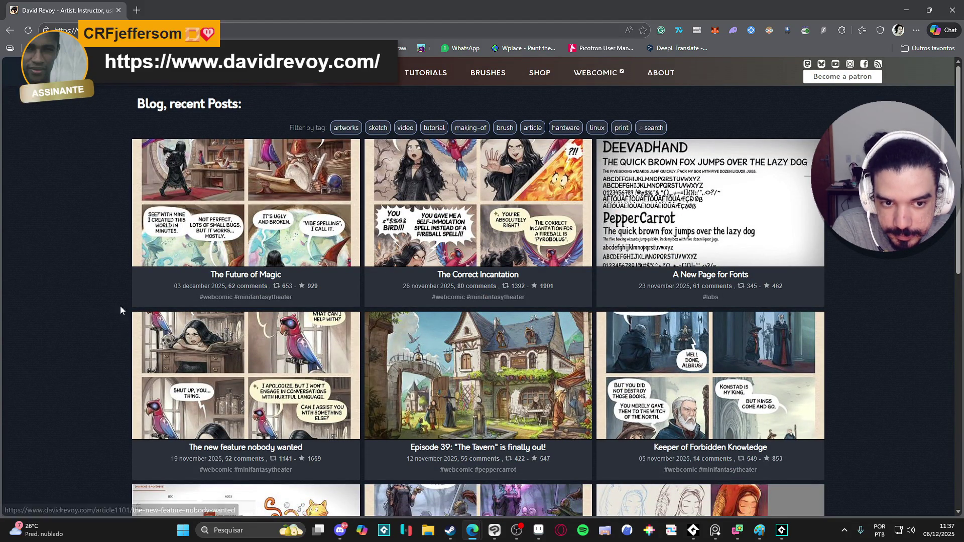
pyautogui.scroll(-5, 94, 269)
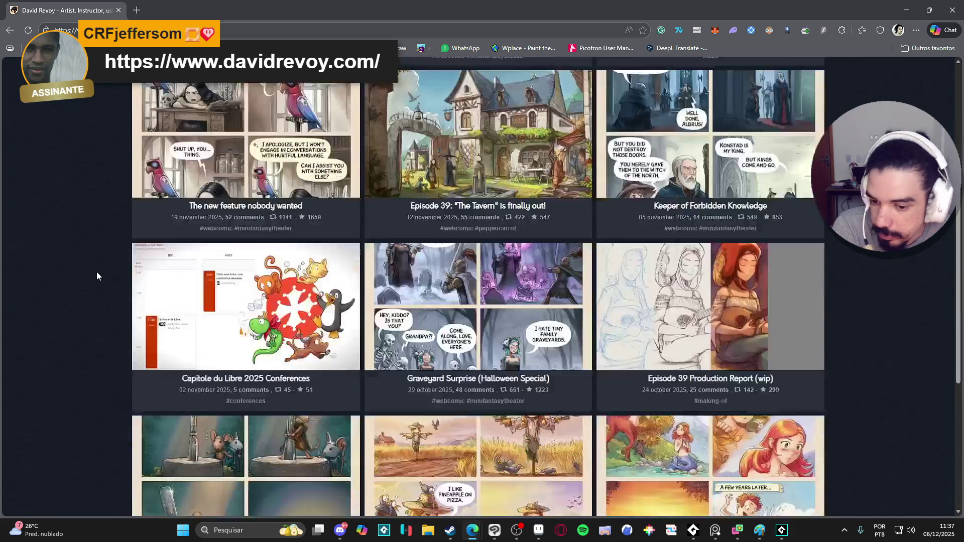
pyautogui.scroll(-4, 97, 273)
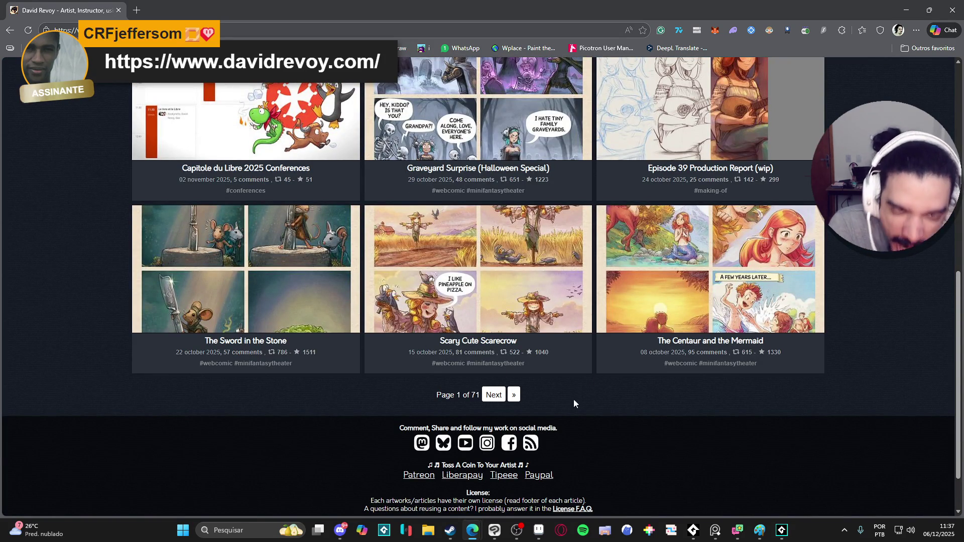
pyautogui.scroll(6, 574, 399)
pyautogui.scroll(3, 609, 405)
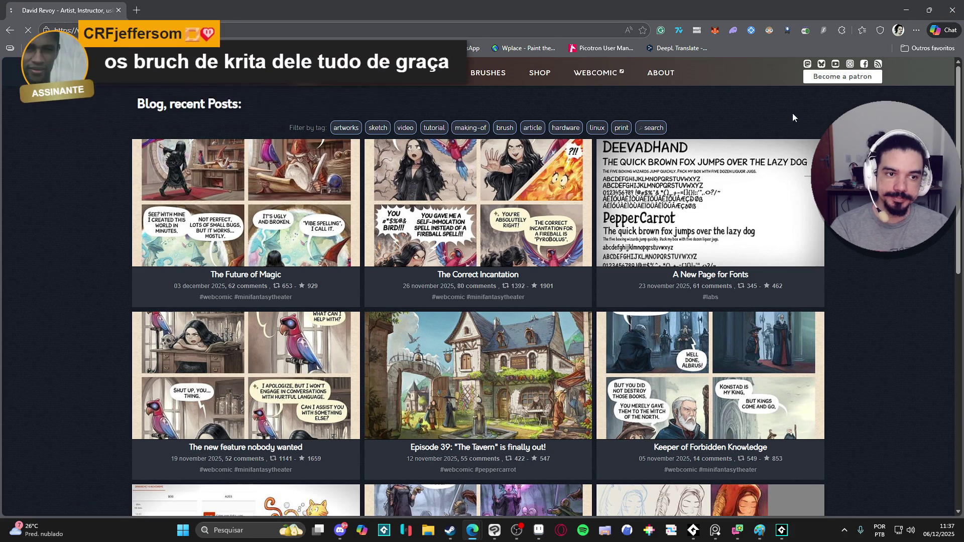
pyautogui.click(878, 65)
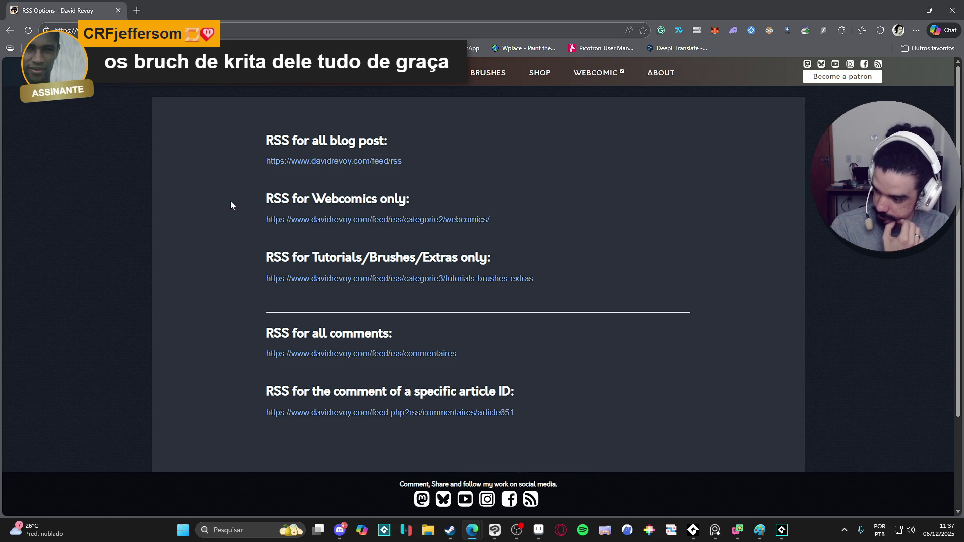
pyautogui.click(15, 32)
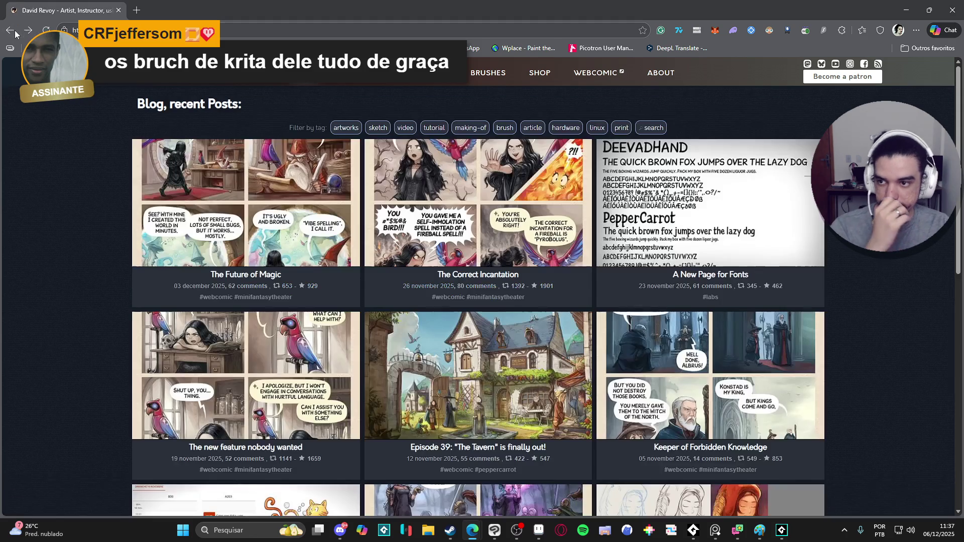
pyautogui.scroll(-4, 162, 299)
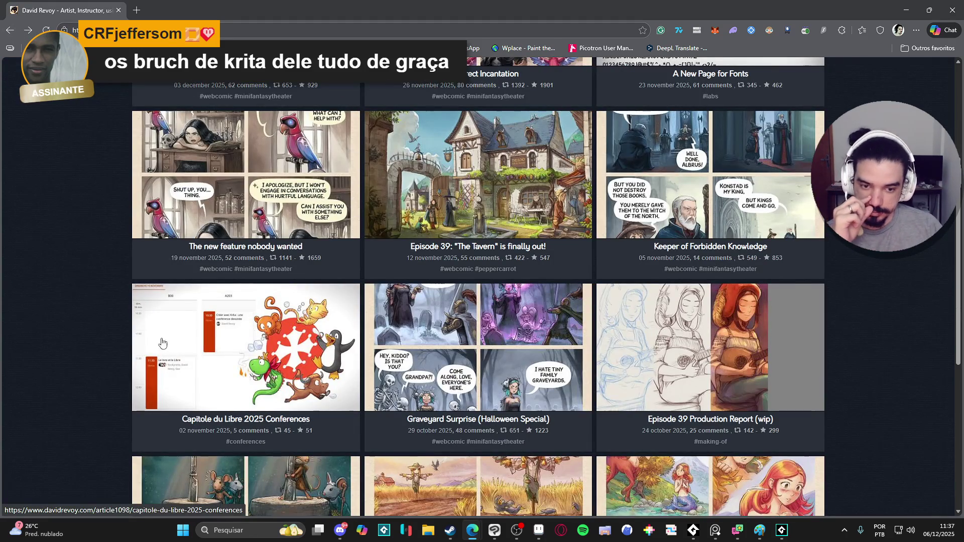
pyautogui.scroll(-4, 165, 321)
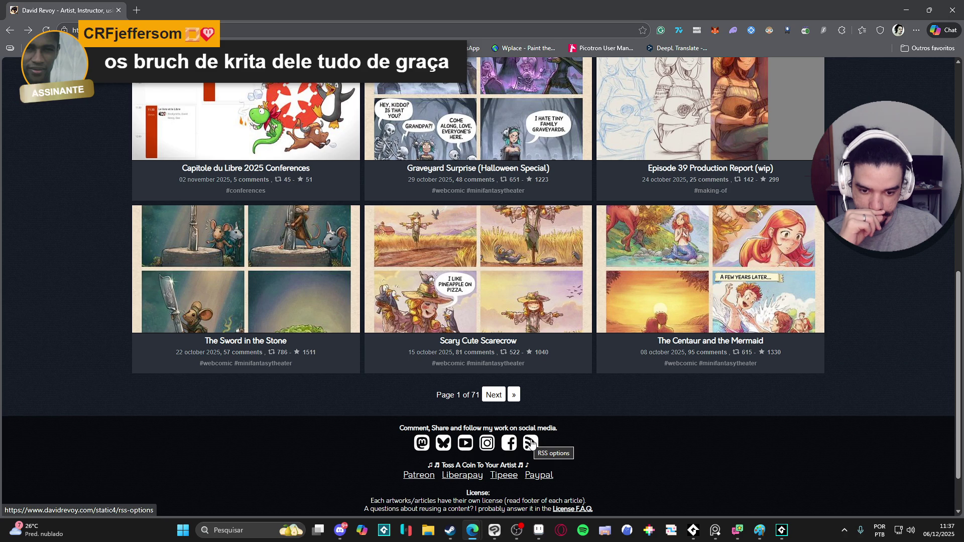
pyautogui.click(531, 442)
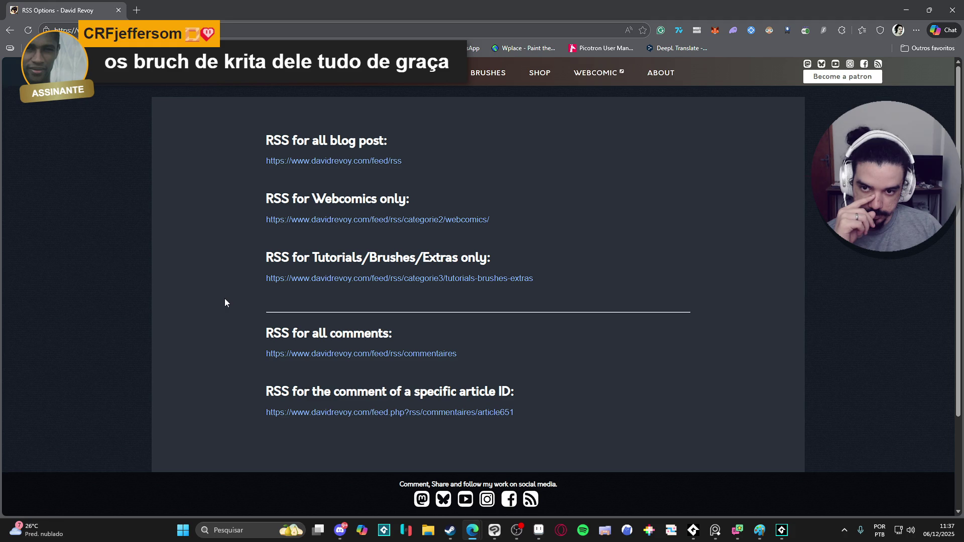
pyautogui.click(336, 158)
pyautogui.scroll(-20, 168, 179)
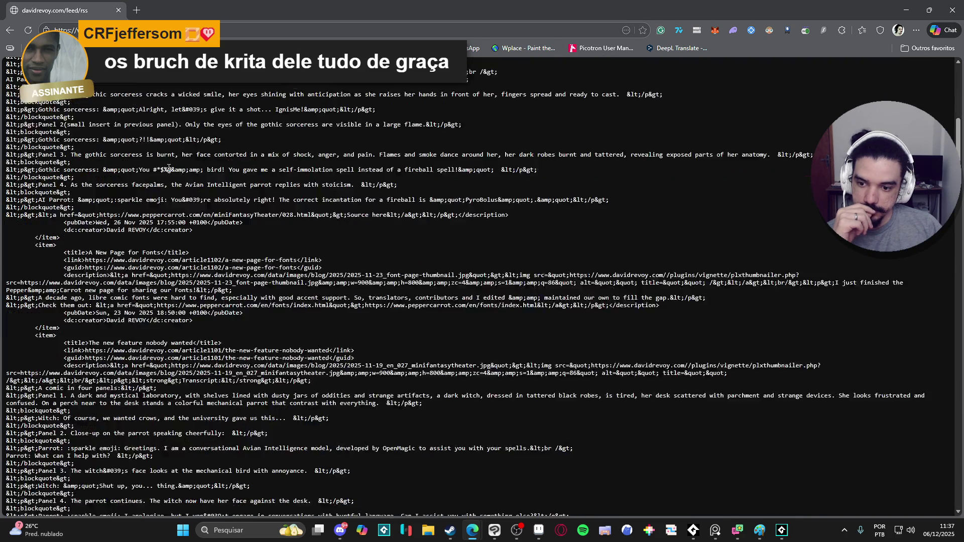
pyautogui.scroll(-15, 395, 144)
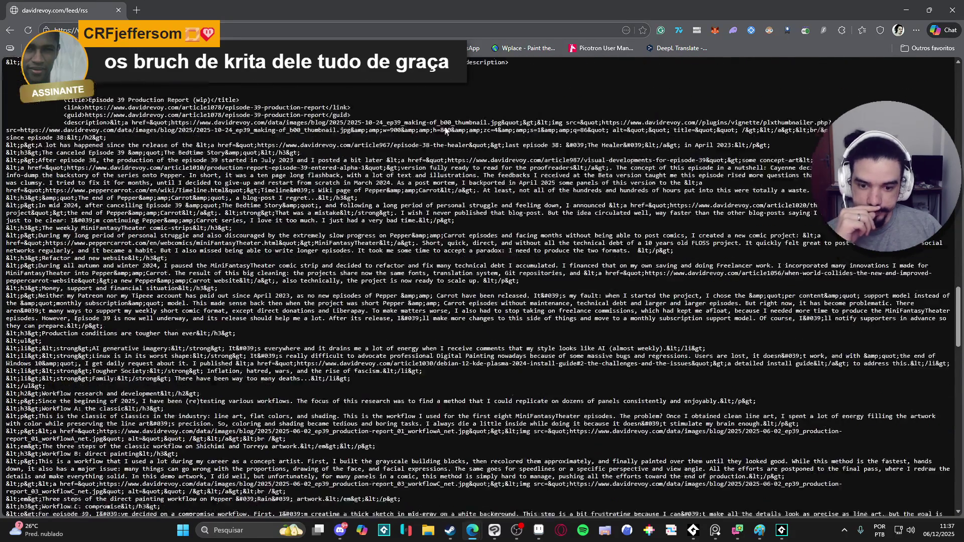
pyautogui.moveTo(960, 374)
pyautogui.mouseDown()
pyautogui.moveTo(949, 520)
pyautogui.moveTo(957, 251)
pyautogui.moveTo(687, 8)
pyautogui.mouseUp()
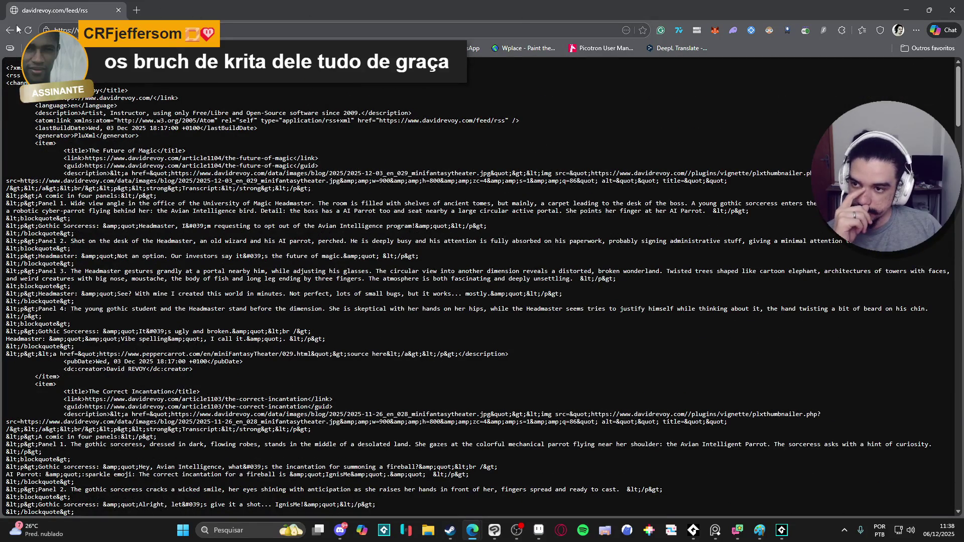
pyautogui.hotkey('alt', 'Left')
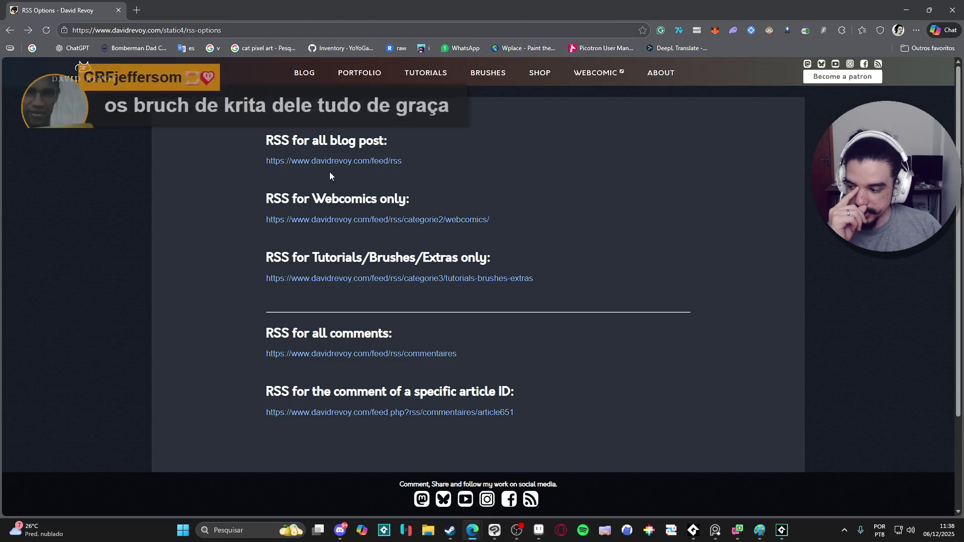